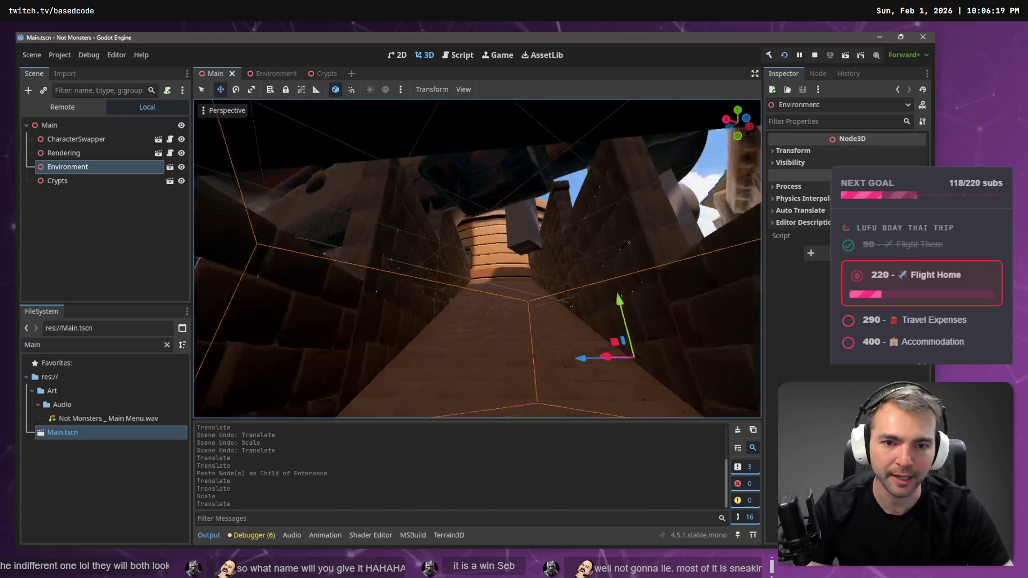
pyautogui.press('s')
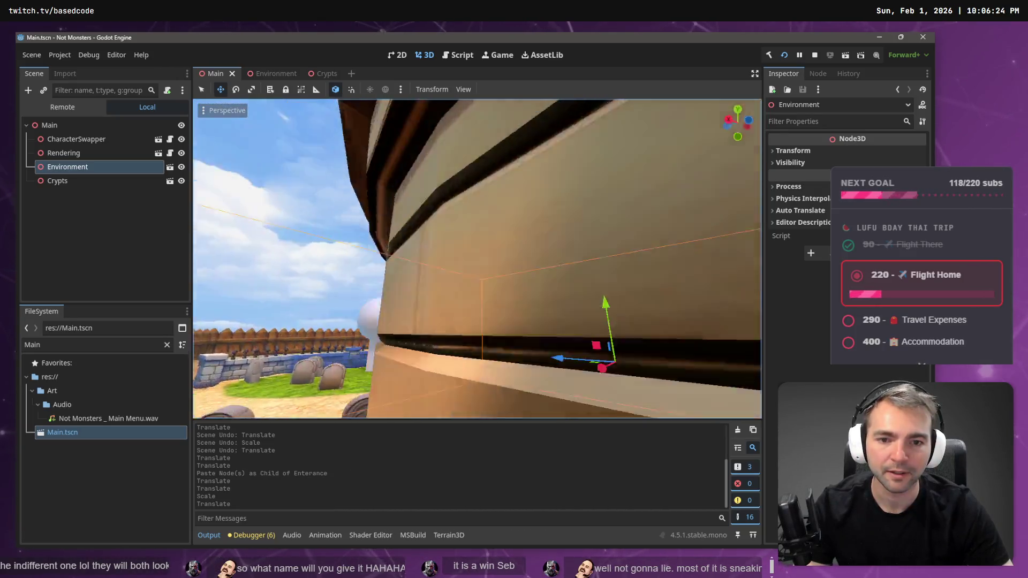
pyautogui.press('w')
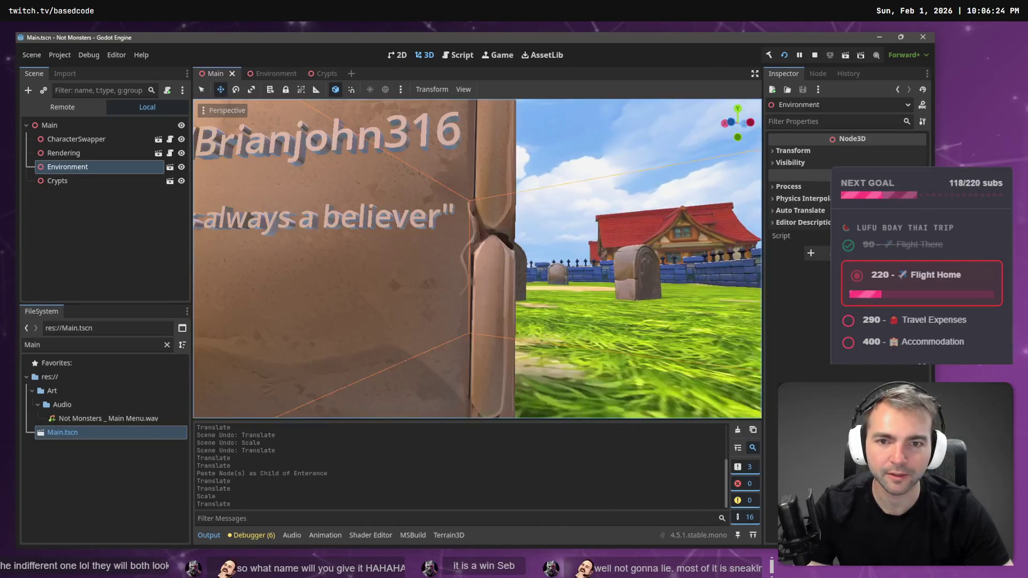
pyautogui.press('s')
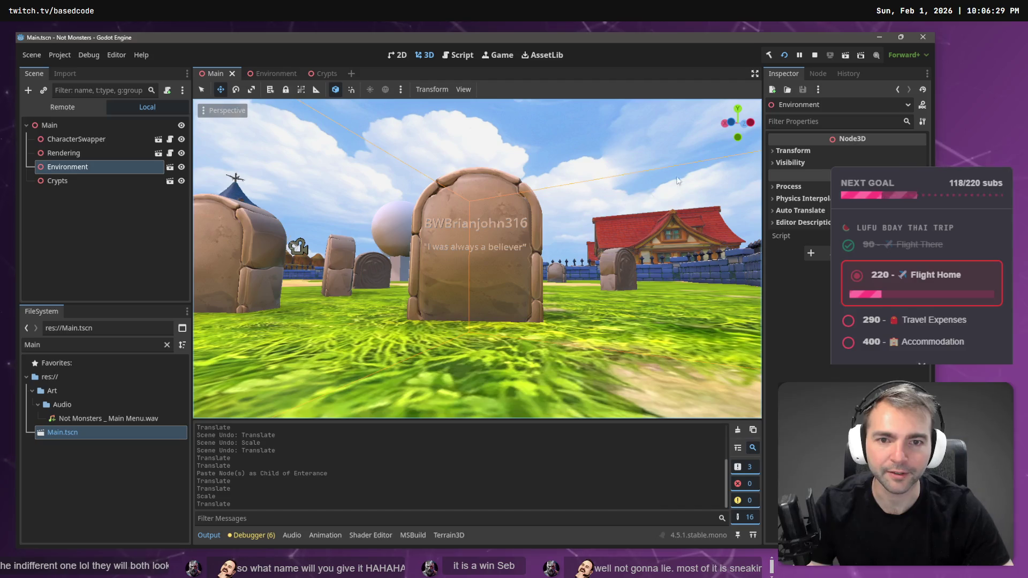
pyautogui.click(678, 181)
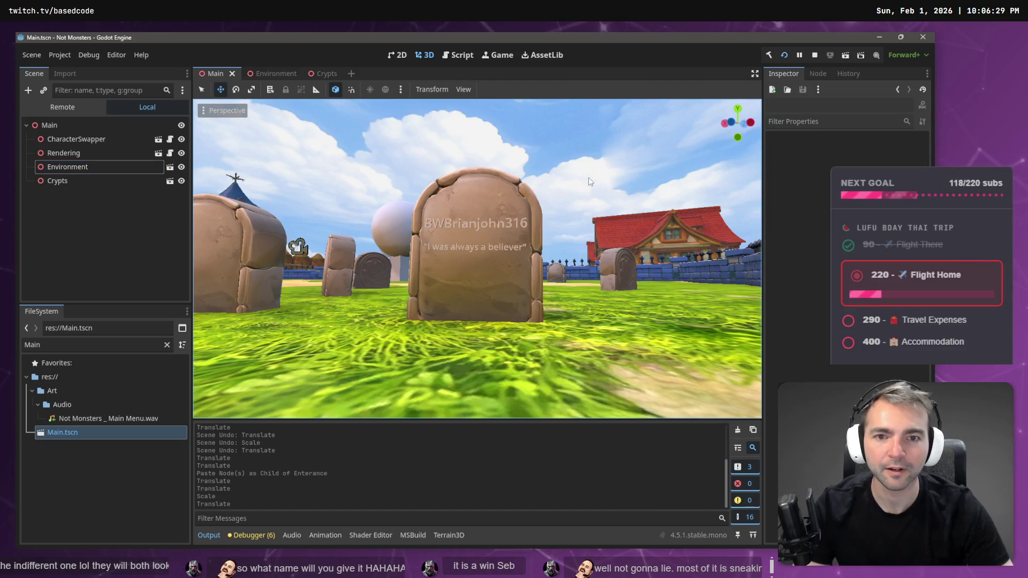
pyautogui.press('Print')
pyautogui.moveTo(588, 145)
pyautogui.mouseDown()
pyautogui.moveTo(397, 326)
pyautogui.moveTo(347, 351)
pyautogui.moveTo(374, 355)
pyautogui.mouseUp()
pyautogui.hotkey('alt', 'Tab')
pyautogui.moveTo(256, 280)
pyautogui.mouseDown()
pyautogui.moveTo(322, 329)
pyautogui.moveTo(332, 370)
pyautogui.mouseUp()
pyautogui.moveTo(300, 295); pyautogui.dragTo(333, 448)
pyautogui.moveTo(314, 233); pyautogui.dragTo(237, 229)
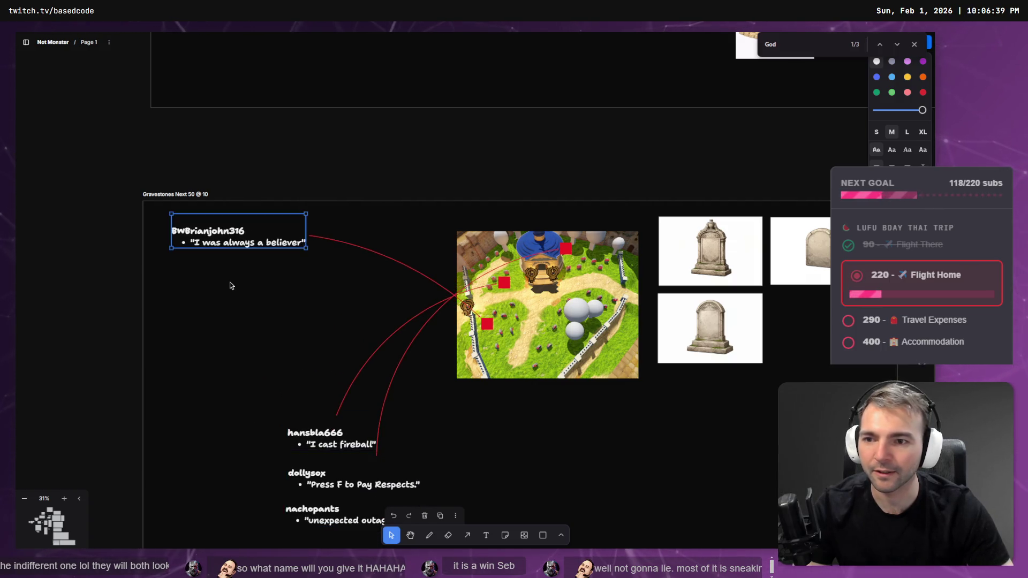
pyautogui.hotkey('ctrl', 'v')
pyautogui.moveTo(452, 298); pyautogui.dragTo(290, 289)
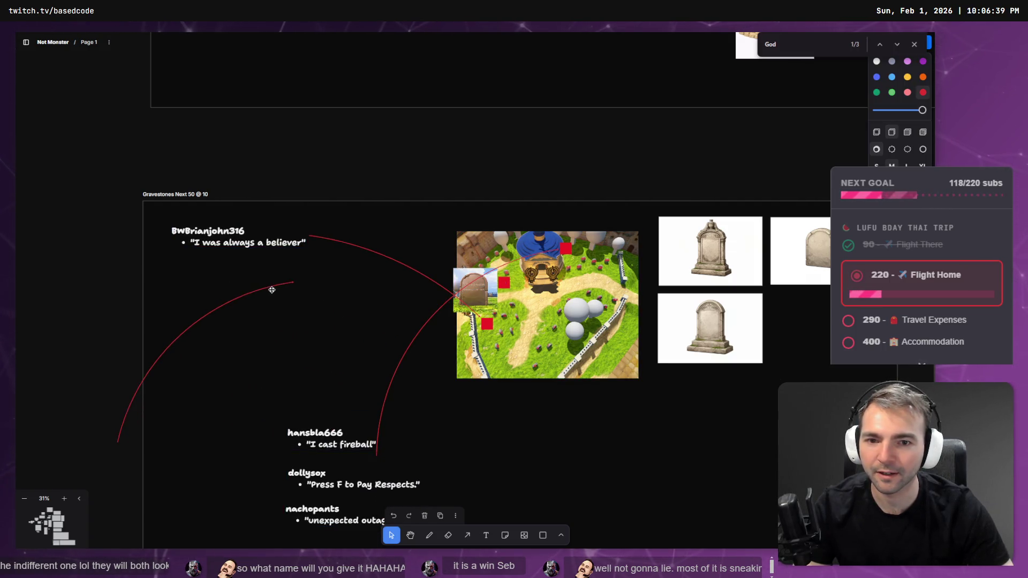
pyautogui.click(454, 282)
pyautogui.moveTo(458, 281)
pyautogui.mouseDown()
pyautogui.moveTo(183, 278)
pyautogui.moveTo(188, 267)
pyautogui.mouseUp()
pyautogui.moveTo(227, 300); pyautogui.dragTo(291, 364)
pyautogui.hotkey('alt', 'Tab')
pyautogui.press('w')
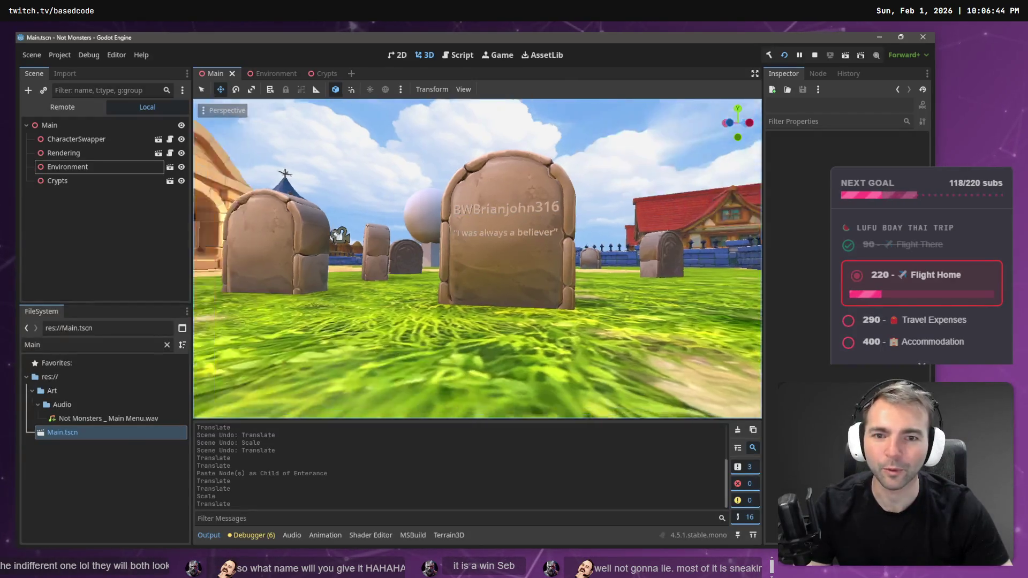
pyautogui.press('s')
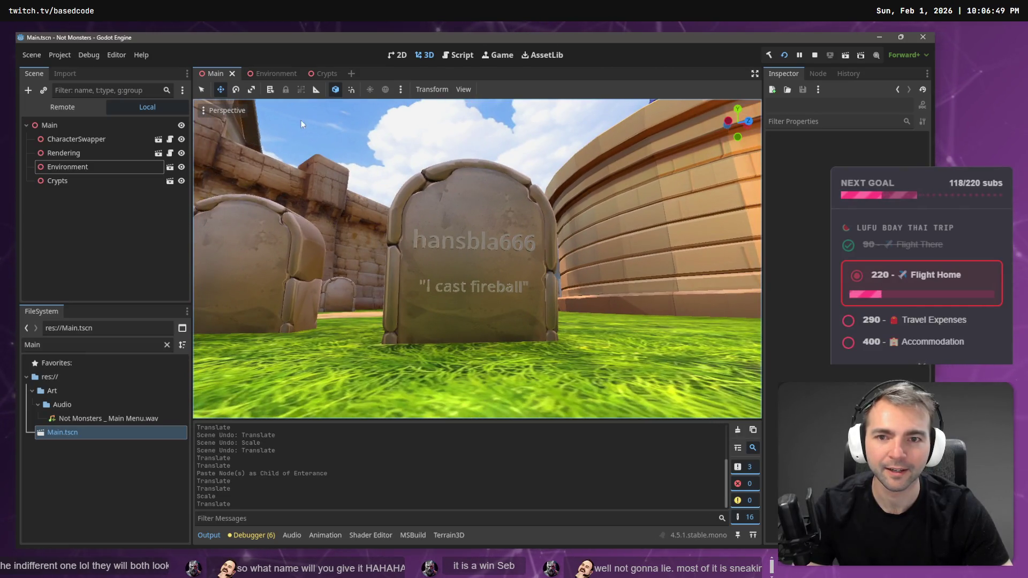
pyautogui.press('super+shift+s')
pyautogui.moveTo(301, 115)
pyautogui.mouseDown()
pyautogui.moveTo(577, 431)
pyautogui.moveTo(622, 399)
pyautogui.mouseUp()
pyautogui.hotkey('alt', 'Tab')
pyautogui.hotkey('ctrl', 'v')
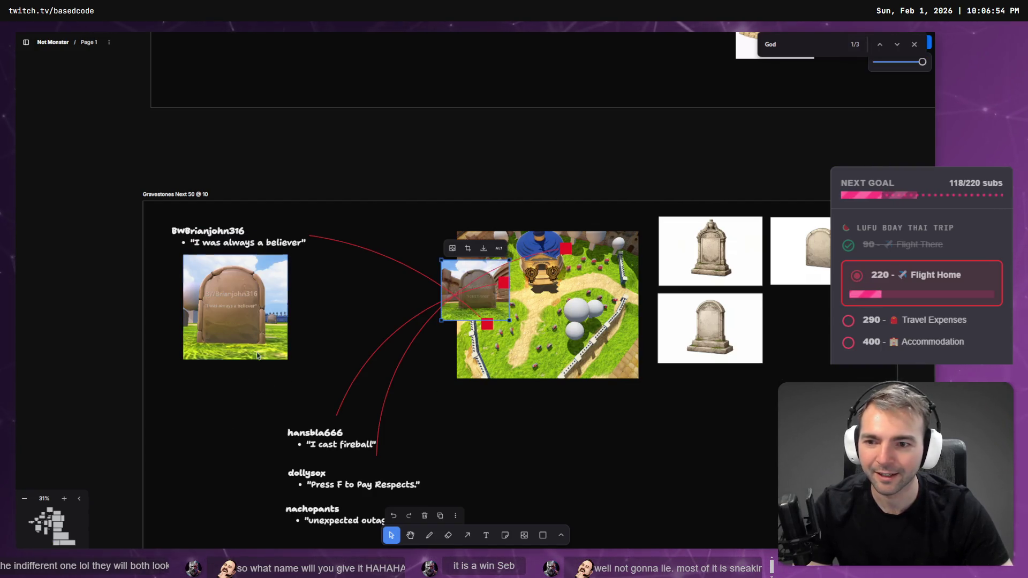
pyautogui.moveTo(449, 275)
pyautogui.mouseDown()
pyautogui.moveTo(245, 418)
pyautogui.moveTo(204, 411)
pyautogui.moveTo(200, 393)
pyautogui.moveTo(197, 408)
pyautogui.mouseUp()
pyautogui.moveTo(305, 433)
pyautogui.mouseDown()
pyautogui.moveTo(240, 428)
pyautogui.moveTo(204, 378)
pyautogui.mouseUp()
pyautogui.moveTo(222, 423); pyautogui.dragTo(218, 429)
pyautogui.moveTo(253, 460); pyautogui.dragTo(284, 486)
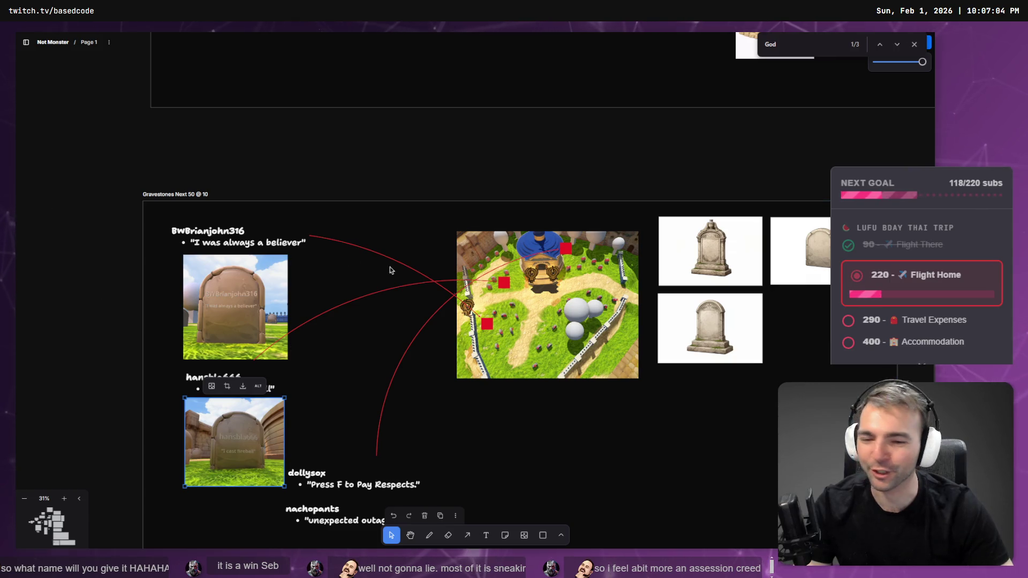
pyautogui.scroll(-5, 330, 477)
pyautogui.moveTo(330, 280)
pyautogui.mouseDown()
pyautogui.moveTo(253, 344)
pyautogui.moveTo(237, 317)
pyautogui.mouseUp()
pyautogui.moveTo(347, 327)
pyautogui.mouseDown()
pyautogui.moveTo(279, 410)
pyautogui.moveTo(262, 468)
pyautogui.mouseUp()
# Pull the Godot view back and snip the dollysox tombstone
pyautogui.hotkey('alt', 'Tab')
pyautogui.moveTo(538, 277)
pyautogui.mouseDown()
pyautogui.moveTo(600, 248)
pyautogui.moveTo(567, 252)
pyautogui.moveTo(605, 246)
pyautogui.moveTo(579, 257)
pyautogui.moveTo(550, 247)
pyautogui.mouseUp()
pyautogui.press('super+shift+s')
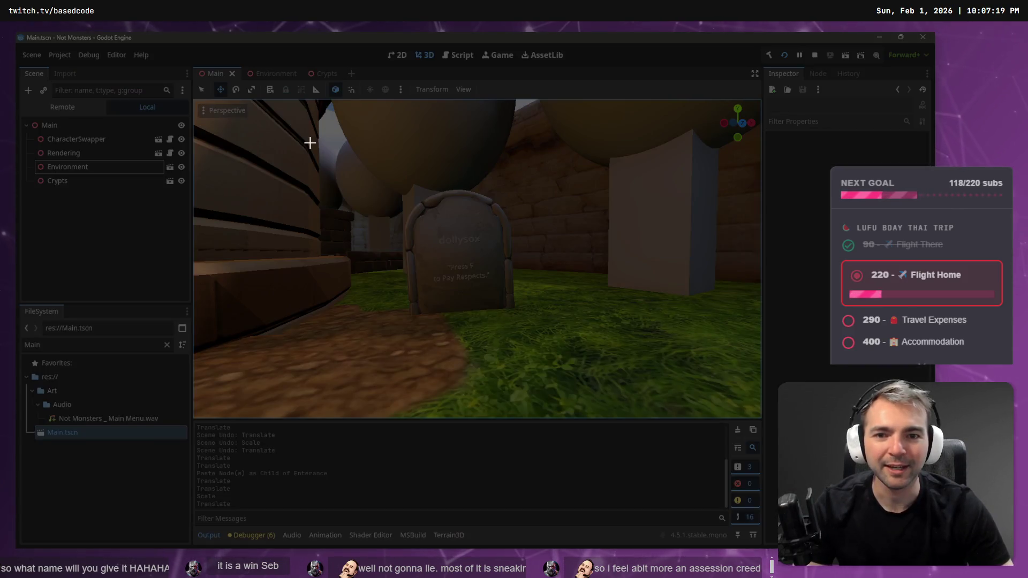
pyautogui.moveTo(322, 145)
pyautogui.mouseDown()
pyautogui.moveTo(646, 399)
pyautogui.moveTo(586, 383)
pyautogui.mouseUp()
pyautogui.hotkey('alt', 'Tab')
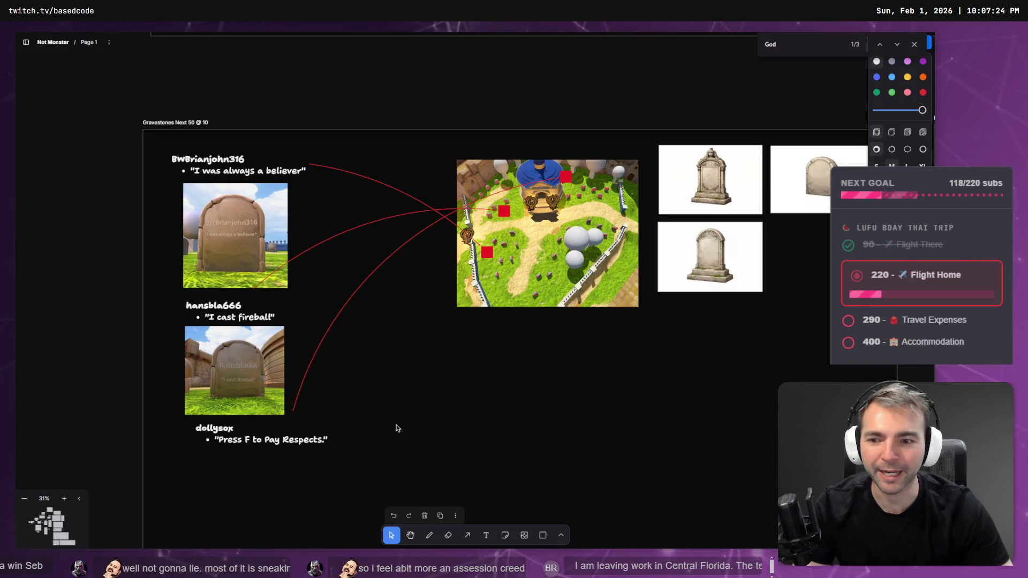
# Paste the dollysox screenshot below its caption and enlarge it
pyautogui.hotkey('ctrl', 'v')
pyautogui.moveTo(452, 306)
pyautogui.mouseDown()
pyautogui.moveTo(251, 548)
pyautogui.moveTo(178, 491)
pyautogui.moveTo(259, 528)
pyautogui.moveTo(269, 517)
pyautogui.moveTo(287, 543)
pyautogui.mouseUp()
pyautogui.click(235, 495)
# Tuck the nachopants caption just under the dollysox image, then return to Godot
pyautogui.hotkey('ctrl', 'v')
pyautogui.scroll(-5, 339, 294)
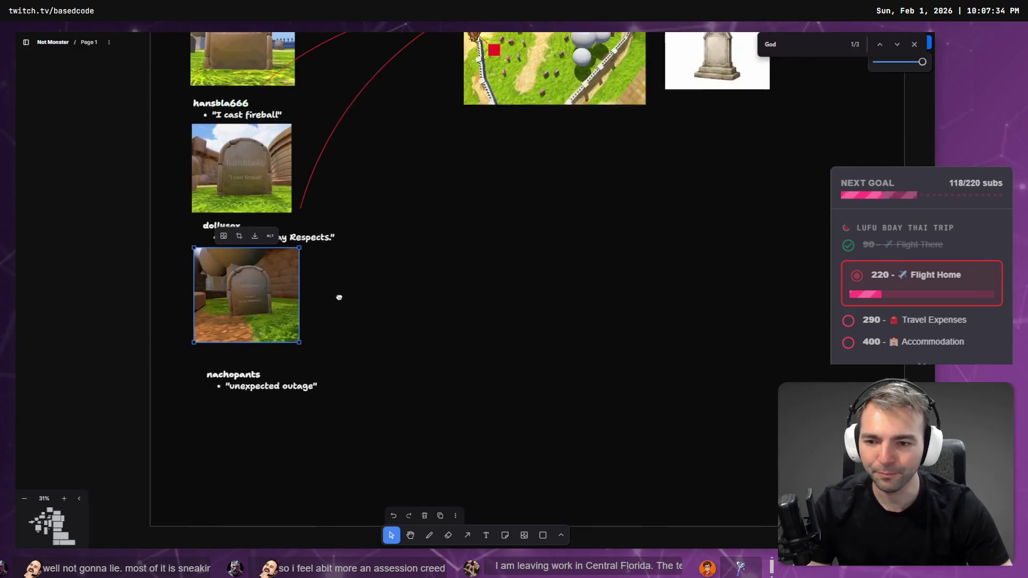
pyautogui.click(253, 388)
pyautogui.moveTo(250, 384); pyautogui.dragTo(242, 375)
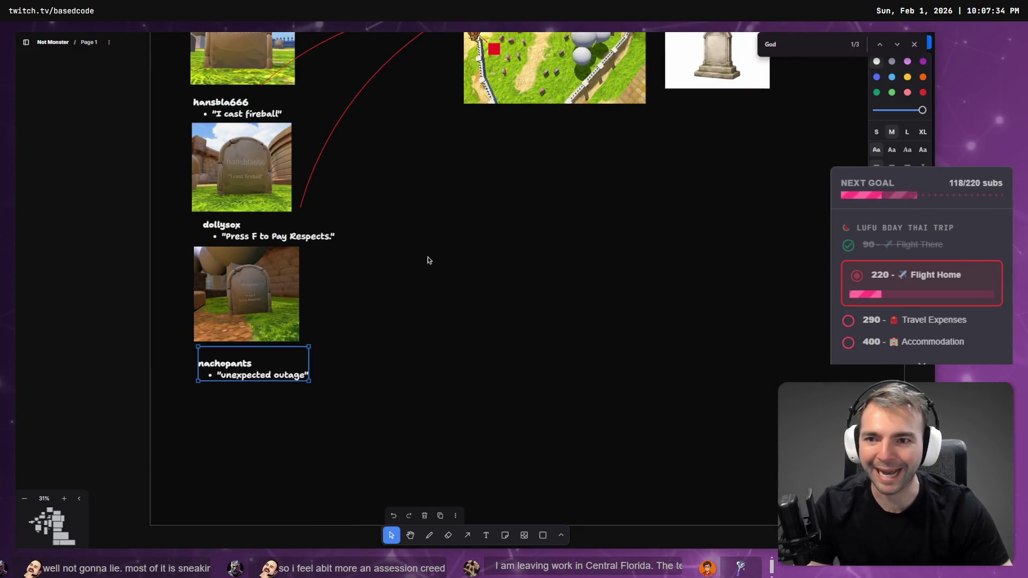
pyautogui.hotkey('alt', 'Tab')
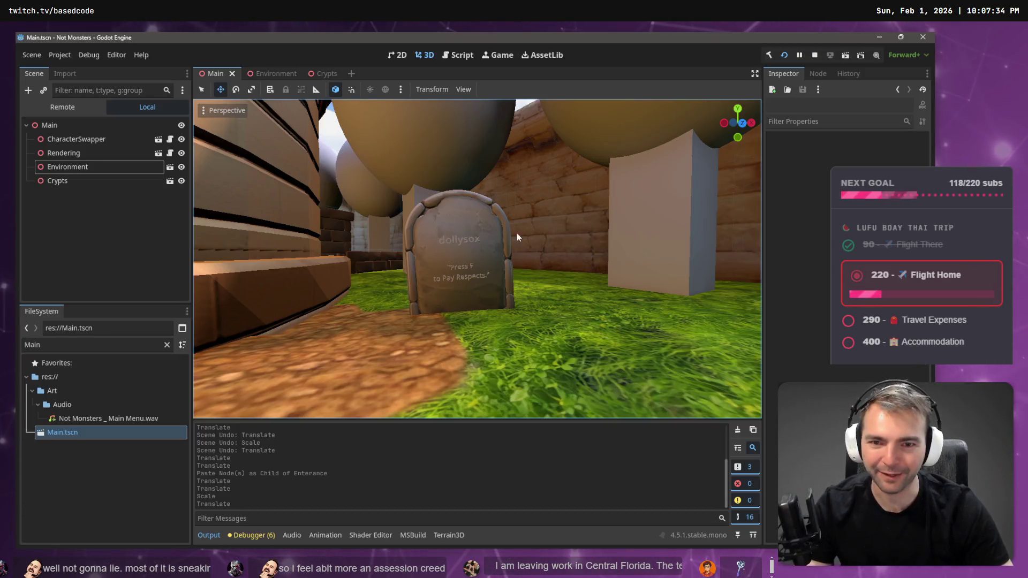
# Frame the nachopants tombstone and wall in Godot, snip it, and return to tldraw
pyautogui.press('s')
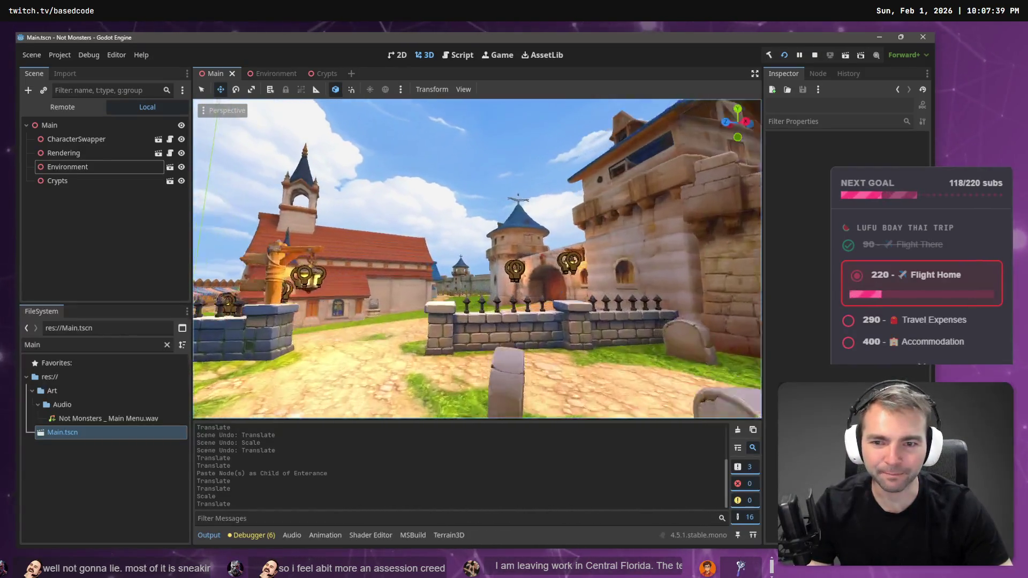
pyautogui.press('w')
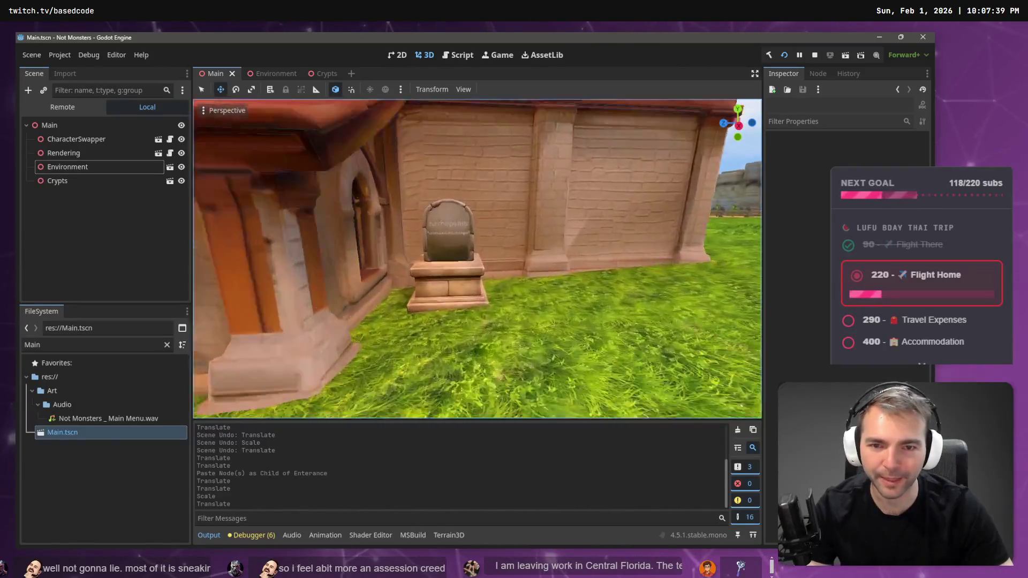
pyautogui.press('s')
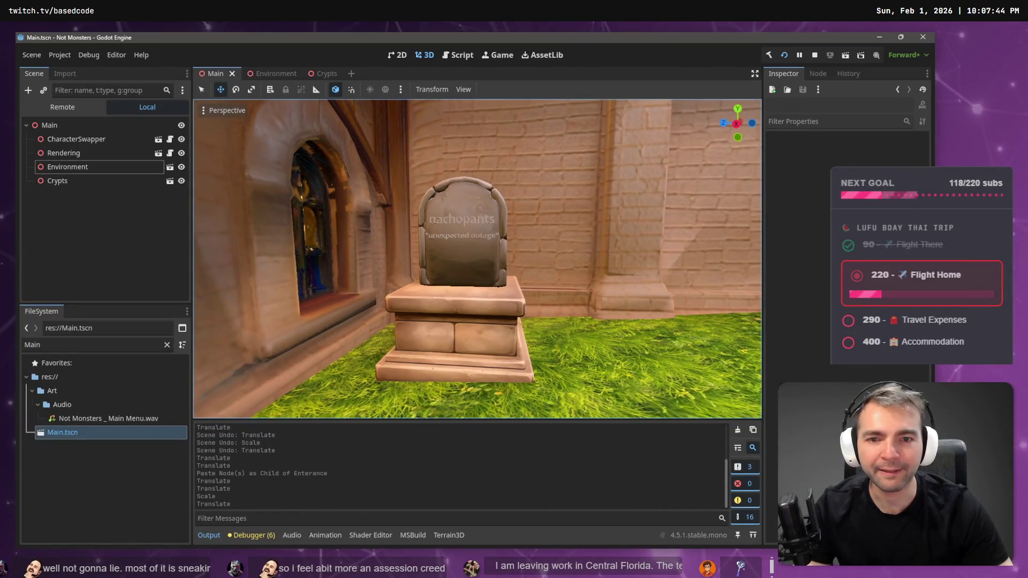
pyautogui.moveTo(383, 159)
pyautogui.mouseDown()
pyautogui.moveTo(448, 239)
pyautogui.moveTo(551, 328)
pyautogui.mouseUp()
pyautogui.hotkey('alt', 'Tab')
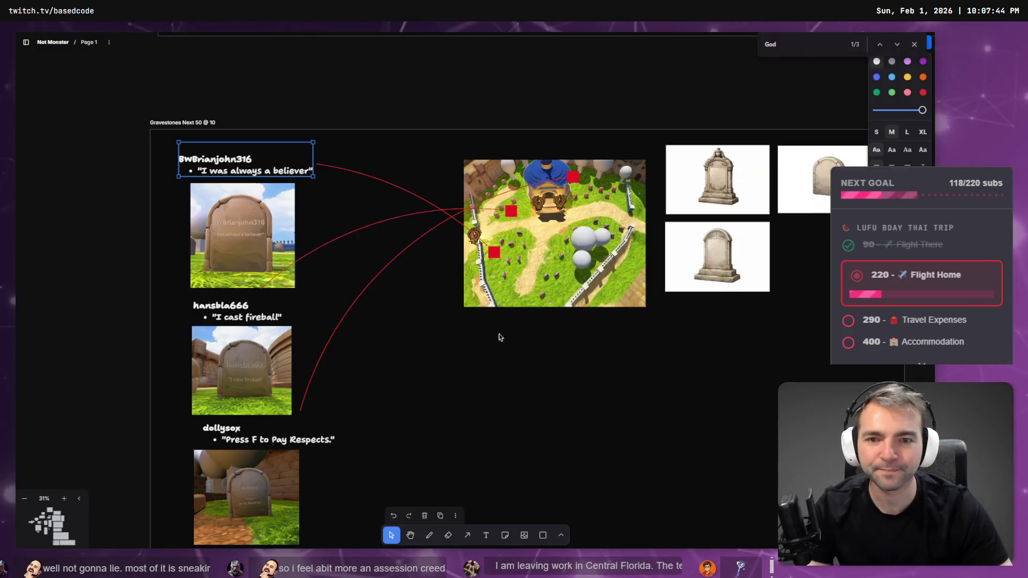
# Paste the nachopants screenshot under its entry and enlarge it
pyautogui.scroll(-5, 388, 421)
pyautogui.hotkey('ctrl', 'v')
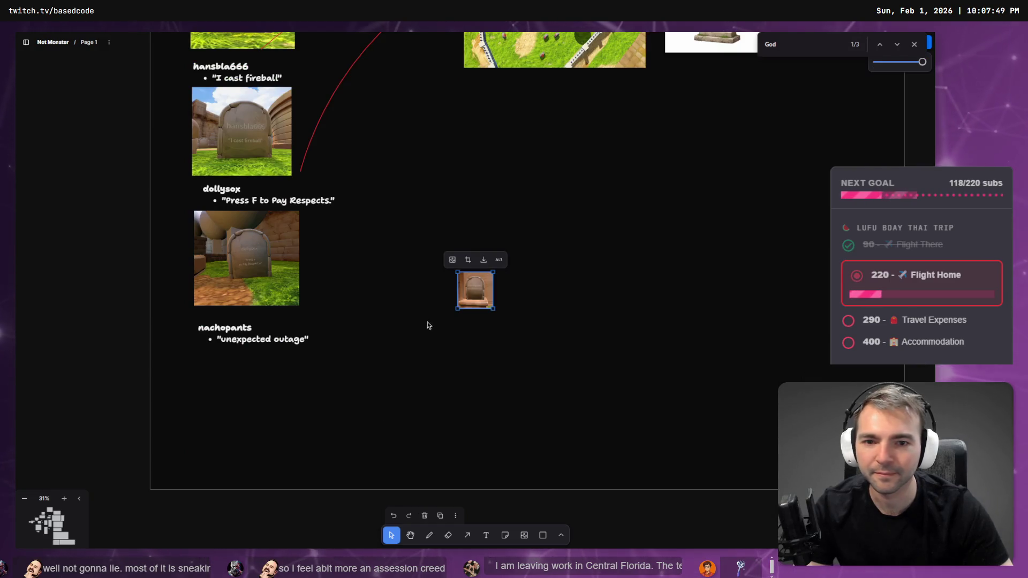
pyautogui.moveTo(468, 302)
pyautogui.mouseDown()
pyautogui.moveTo(221, 394)
pyautogui.moveTo(204, 379)
pyautogui.moveTo(282, 415)
pyautogui.moveTo(302, 464)
pyautogui.moveTo(292, 451)
pyautogui.mouseUp()
pyautogui.click(296, 432)
# Select the gravestone screenshots together and shrink them as a group
pyautogui.moveTo(380, 195); pyautogui.dragTo(366, 342)
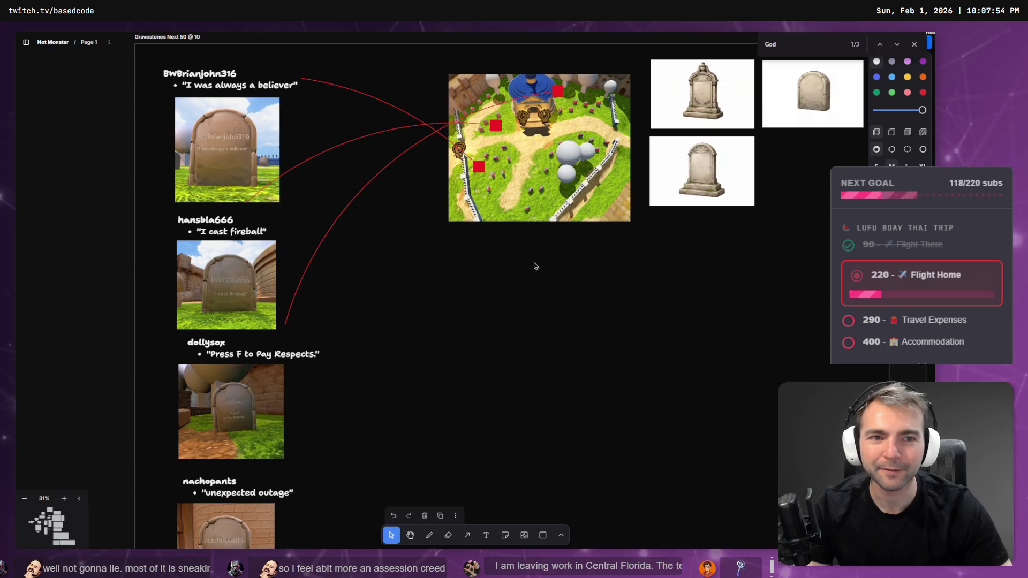
pyautogui.scroll(-2, 536, 267)
pyautogui.scroll(1, 483, 300)
pyautogui.scroll(-5, 484, 294)
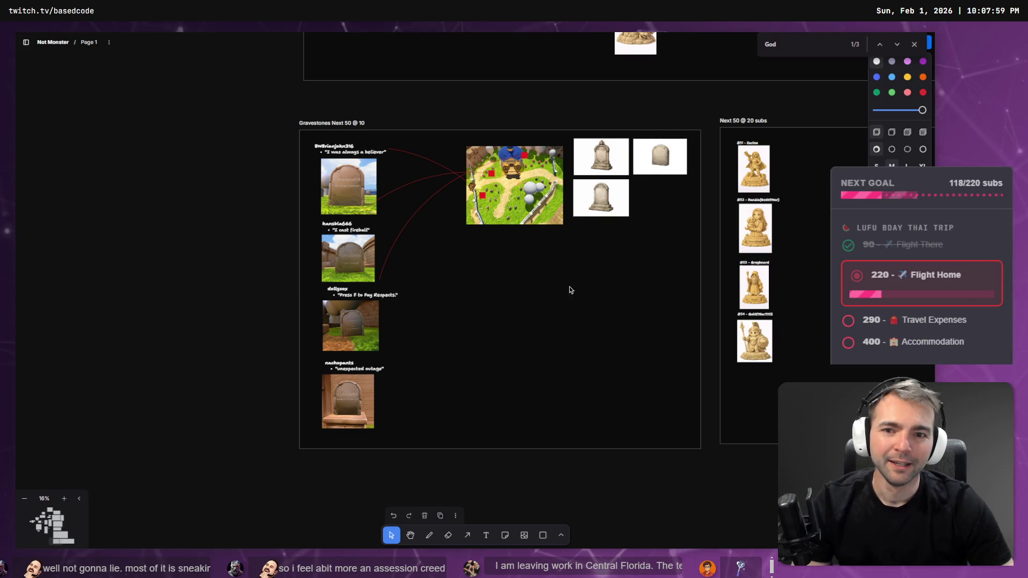
pyautogui.scroll(-7, 570, 287)
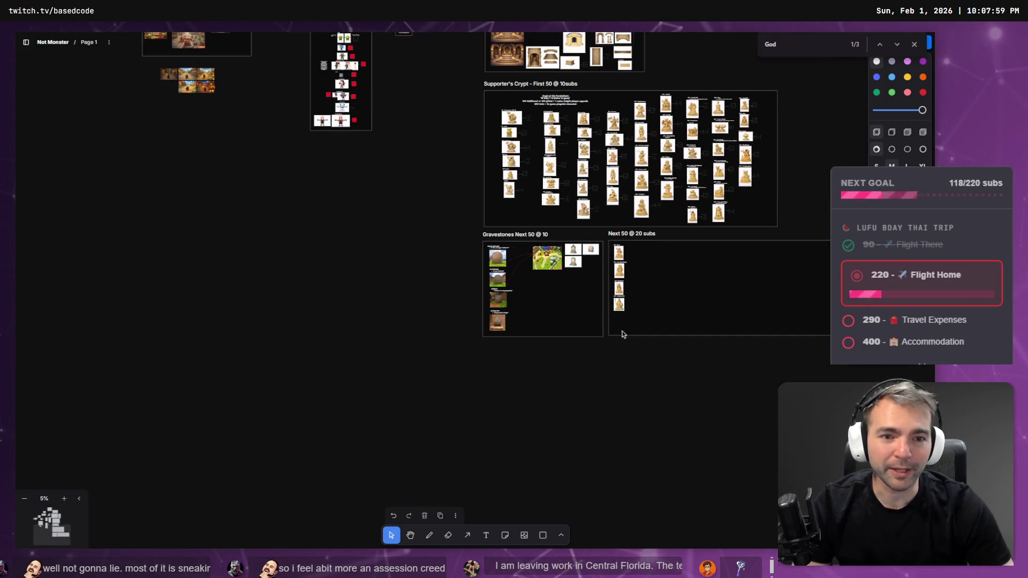
pyautogui.scroll(7, 537, 304)
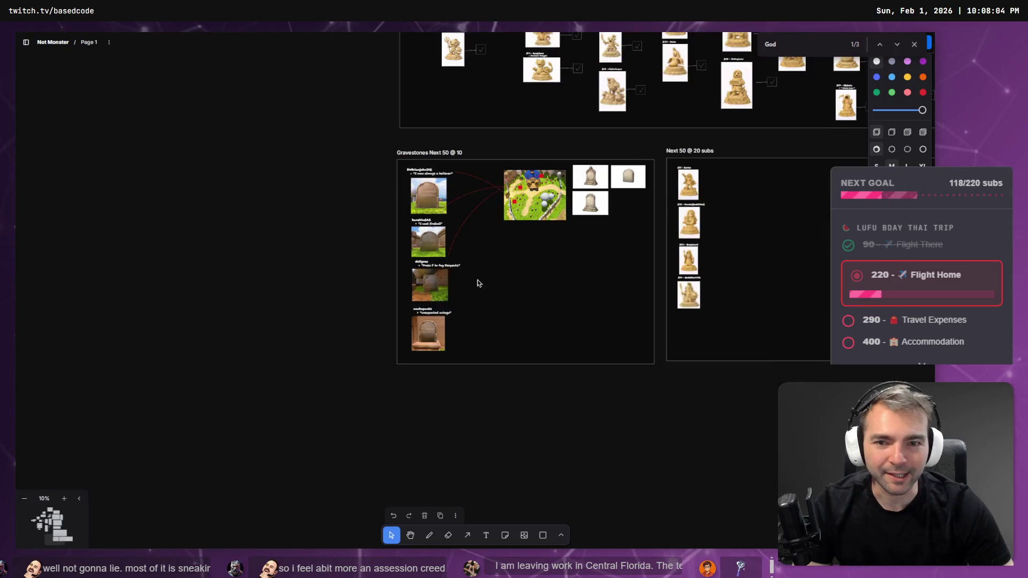
pyautogui.click(417, 240)
pyautogui.keyDown('shift'); pyautogui.click(419, 302); pyautogui.keyUp('shift')
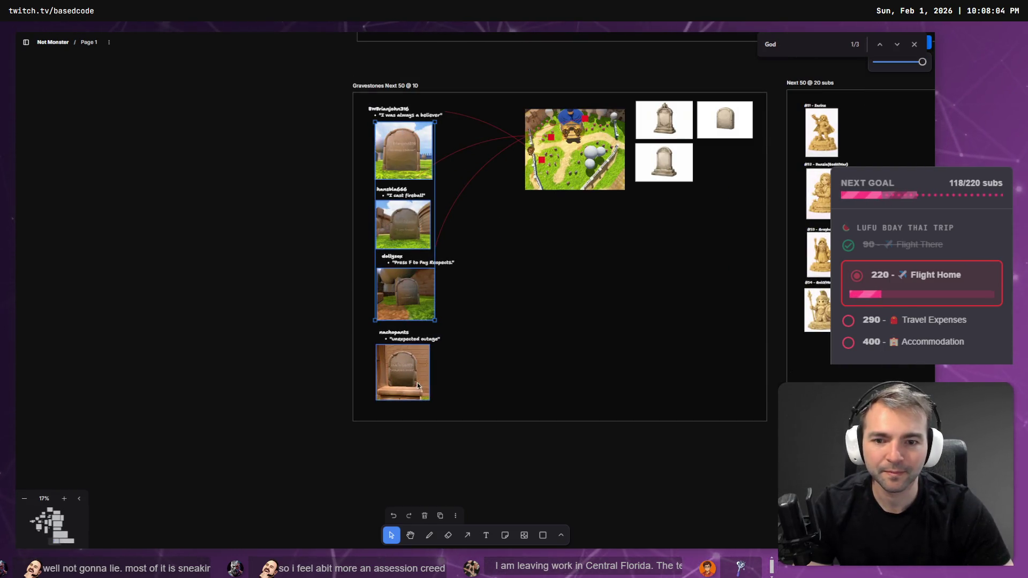
pyautogui.moveTo(434, 400); pyautogui.dragTo(421, 383)
pyautogui.moveTo(424, 291); pyautogui.dragTo(426, 300)
pyautogui.moveTo(426, 229); pyautogui.dragTo(425, 234)
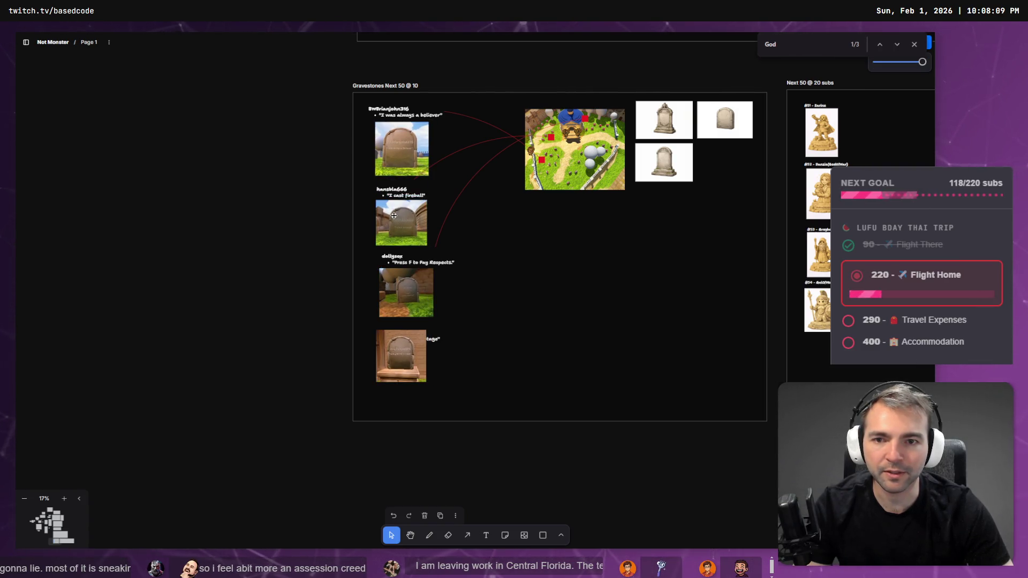
pyautogui.moveTo(398, 361); pyautogui.dragTo(398, 379)
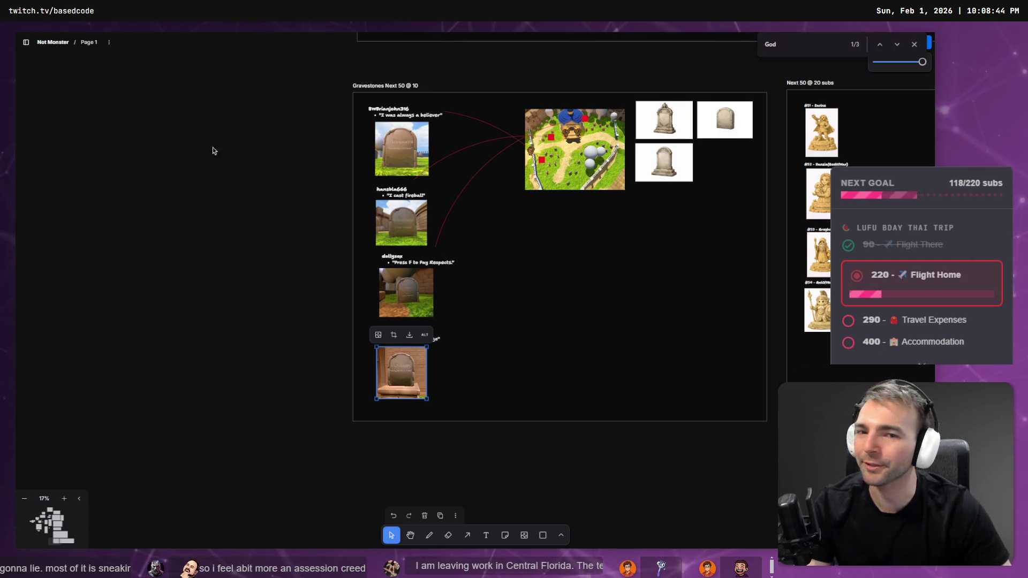
pyautogui.click(279, 186)
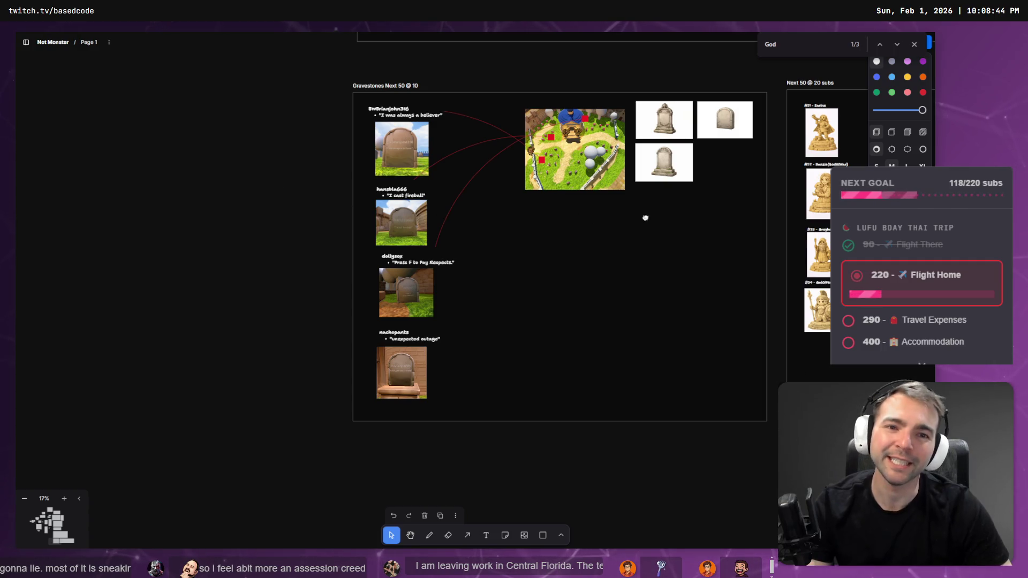
# Try moving the gravestone column beside the map and shifting the map, then undo both
pyautogui.moveTo(645, 218); pyautogui.dragTo(554, 264)
pyautogui.click(482, 196)
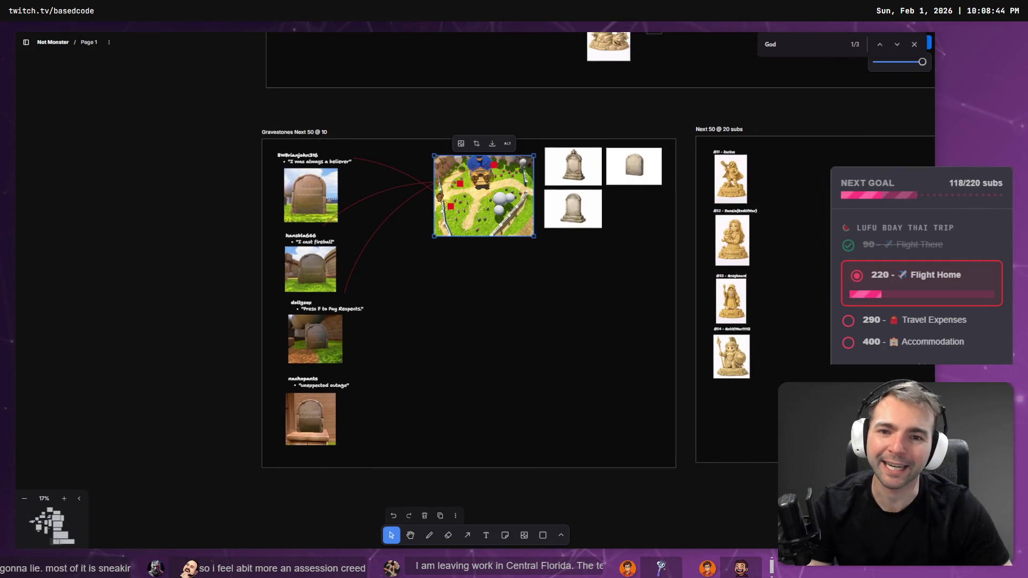
pyautogui.click(268, 276)
pyautogui.click(275, 155)
pyautogui.moveTo(274, 148)
pyautogui.mouseDown()
pyautogui.moveTo(316, 171)
pyautogui.moveTo(353, 365)
pyautogui.moveTo(346, 445)
pyautogui.moveTo(308, 438)
pyautogui.mouseUp()
pyautogui.moveTo(318, 321); pyautogui.dragTo(512, 333)
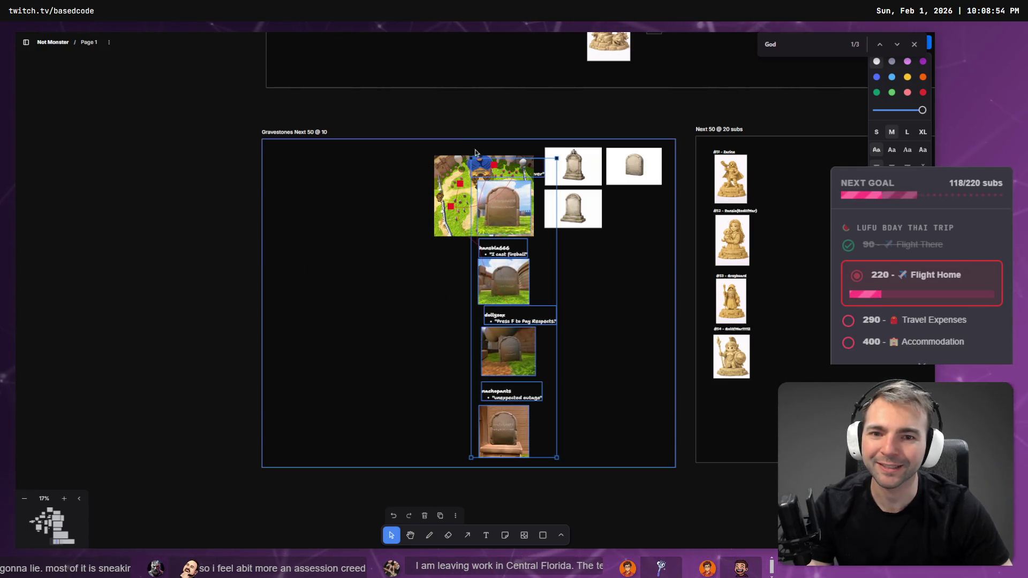
pyautogui.moveTo(475, 177); pyautogui.dragTo(341, 176)
pyautogui.hotkey('ctrl', 'z')
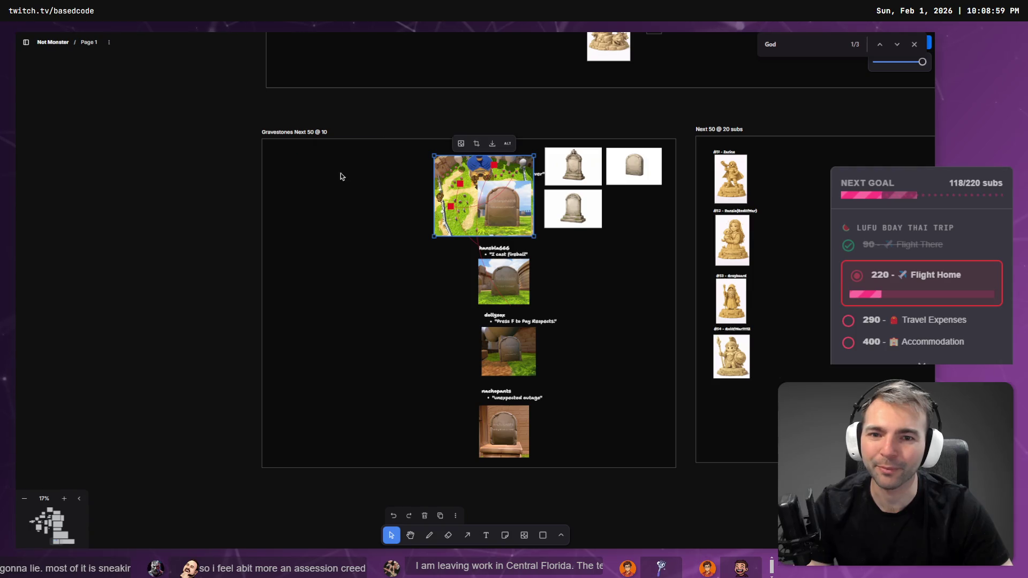
pyautogui.hotkey('ctrl', 'z')
pyautogui.hotkey('ctrl', 'z')
# Resize the map into the frame's top-left corner with the gravestone column moved to the right
pyautogui.moveTo(423, 157)
pyautogui.mouseDown()
pyautogui.moveTo(501, 279)
pyautogui.moveTo(532, 256)
pyautogui.moveTo(454, 152)
pyautogui.mouseUp()
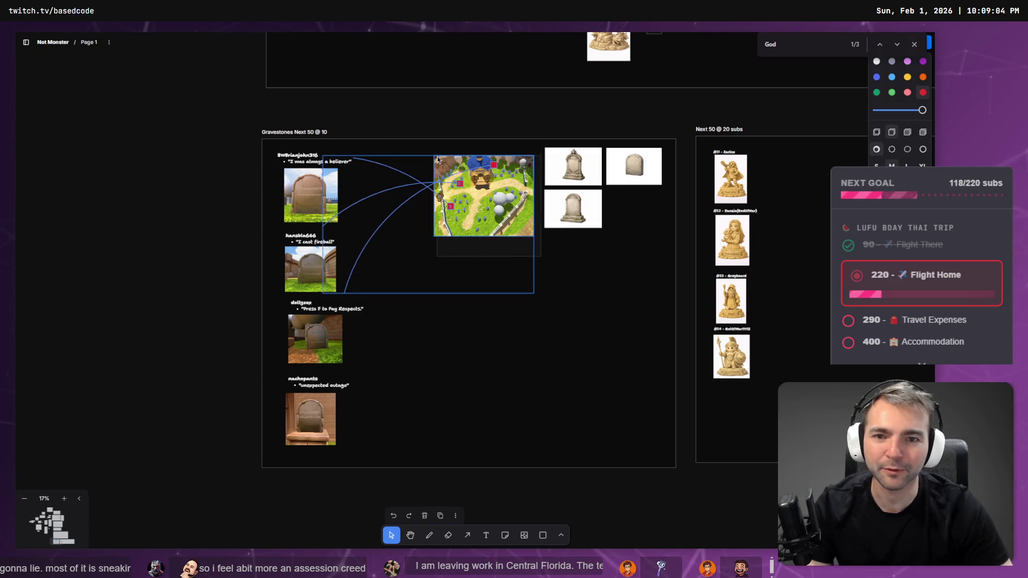
pyautogui.moveTo(502, 231)
pyautogui.mouseDown()
pyautogui.moveTo(479, 333)
pyautogui.moveTo(232, 237)
pyautogui.moveTo(244, 221)
pyautogui.moveTo(586, 357)
pyautogui.moveTo(524, 349)
pyautogui.moveTo(524, 379)
pyautogui.mouseUp()
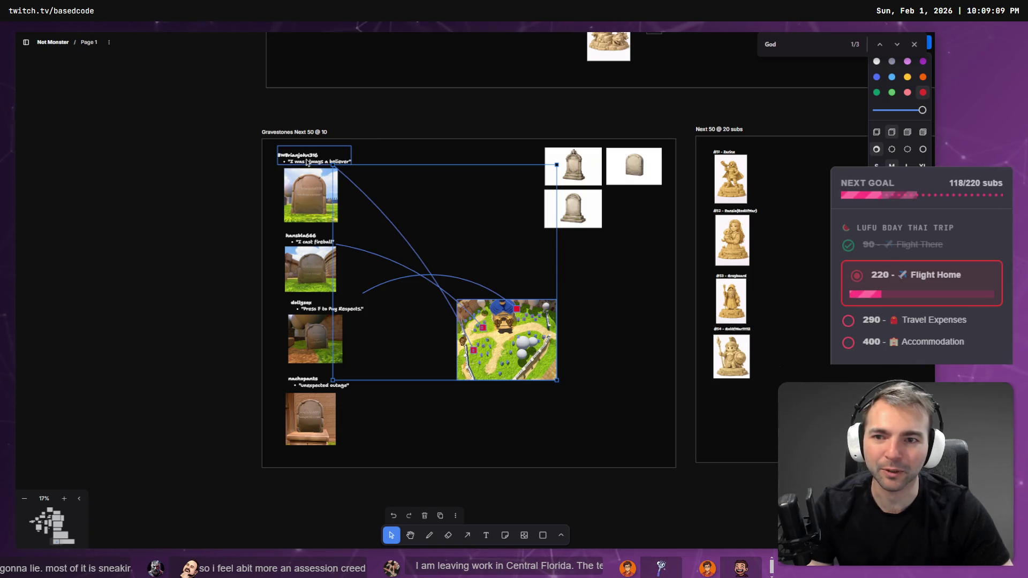
pyautogui.moveTo(365, 142); pyautogui.dragTo(330, 396)
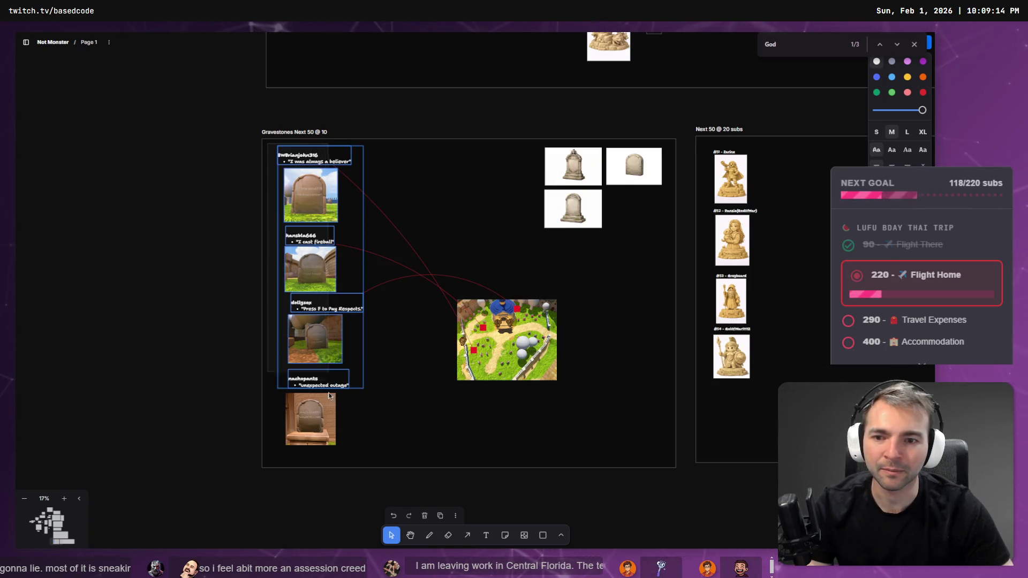
pyautogui.moveTo(322, 322); pyautogui.dragTo(629, 345)
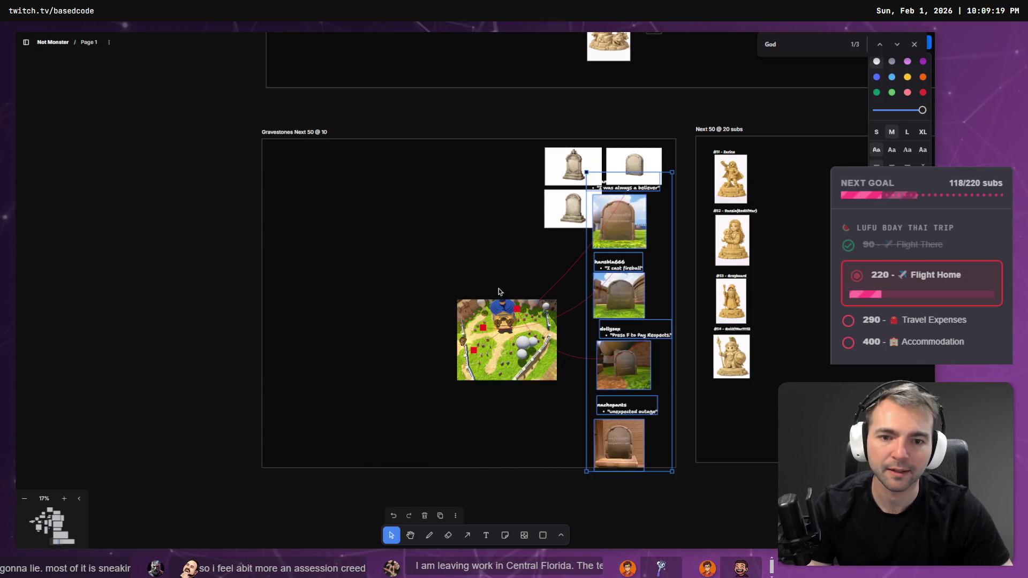
pyautogui.moveTo(429, 278); pyautogui.dragTo(557, 419)
pyautogui.moveTo(456, 381)
pyautogui.mouseDown()
pyautogui.moveTo(426, 316)
pyautogui.moveTo(457, 352)
pyautogui.moveTo(457, 379)
pyautogui.mouseUp()
pyautogui.moveTo(531, 345); pyautogui.dragTo(344, 194)
pyautogui.click(639, 380)
pyautogui.hotkey('ctrl', 'a')
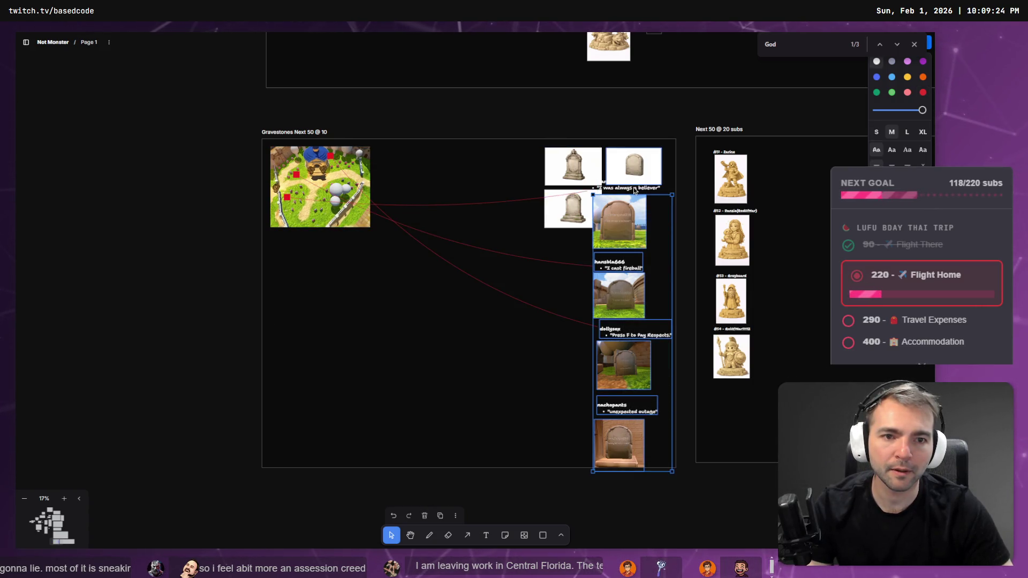
# Move the gravestone entries under the map, placing the last entry right of the first
pyautogui.moveTo(634, 189)
pyautogui.mouseDown()
pyautogui.moveTo(576, 231)
pyautogui.moveTo(324, 230)
pyautogui.moveTo(323, 263)
pyautogui.mouseUp()
pyautogui.click(320, 496)
pyautogui.moveTo(315, 480)
pyautogui.mouseDown()
pyautogui.moveTo(421, 270)
pyautogui.moveTo(391, 254)
pyautogui.mouseUp()
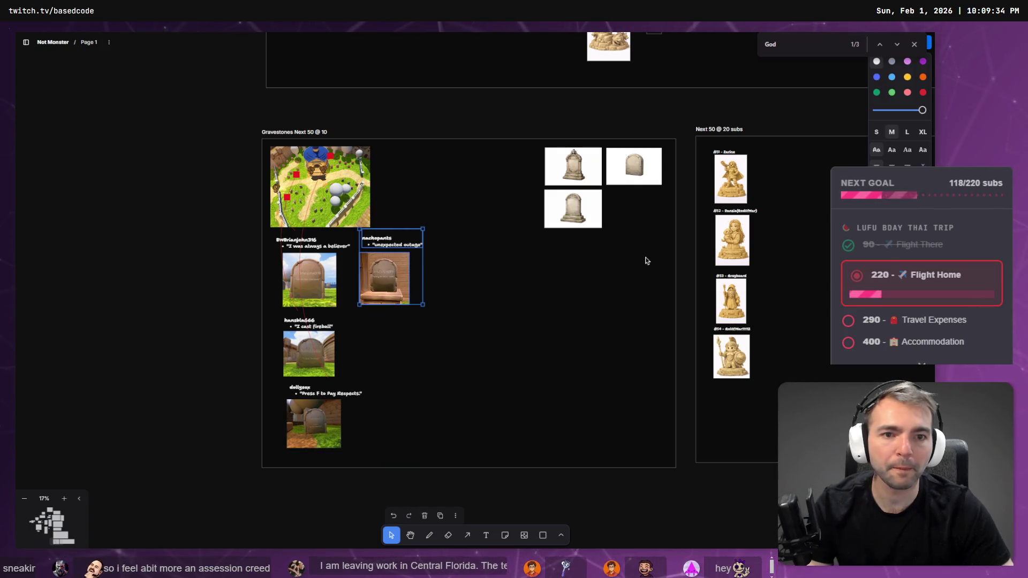
# Line up the three reference gravestone images in a row beside the map
pyautogui.moveTo(569, 210)
pyautogui.mouseDown()
pyautogui.moveTo(460, 165)
pyautogui.moveTo(401, 165)
pyautogui.mouseUp()
pyautogui.moveTo(591, 172); pyautogui.dragTo(483, 167)
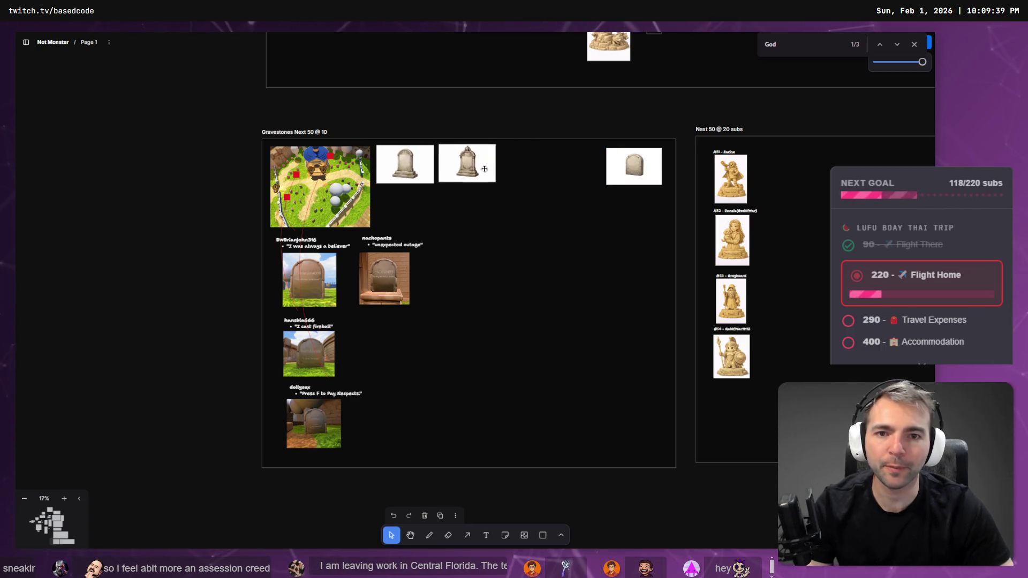
pyautogui.moveTo(549, 164); pyautogui.dragTo(540, 166)
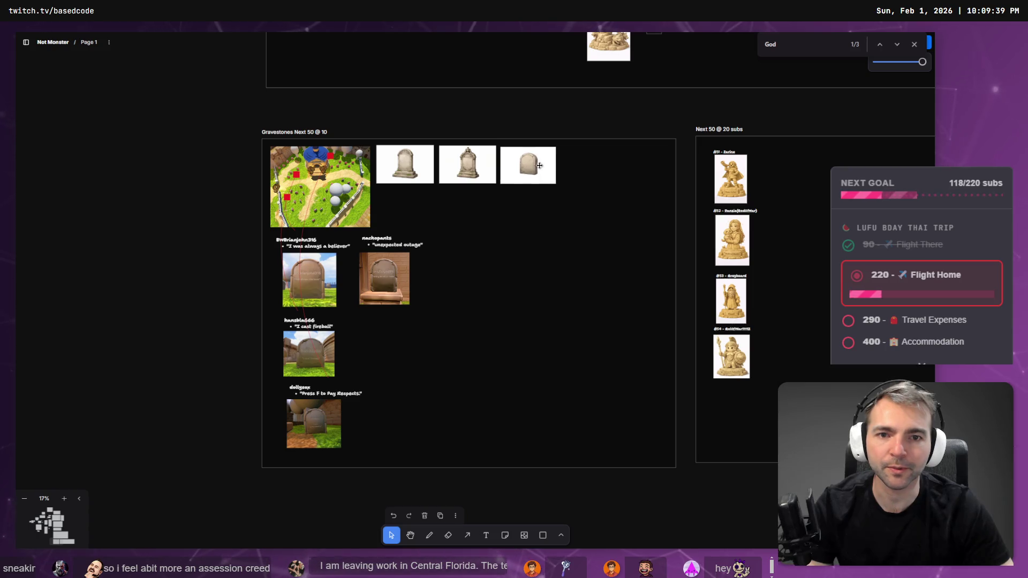
pyautogui.click(540, 165)
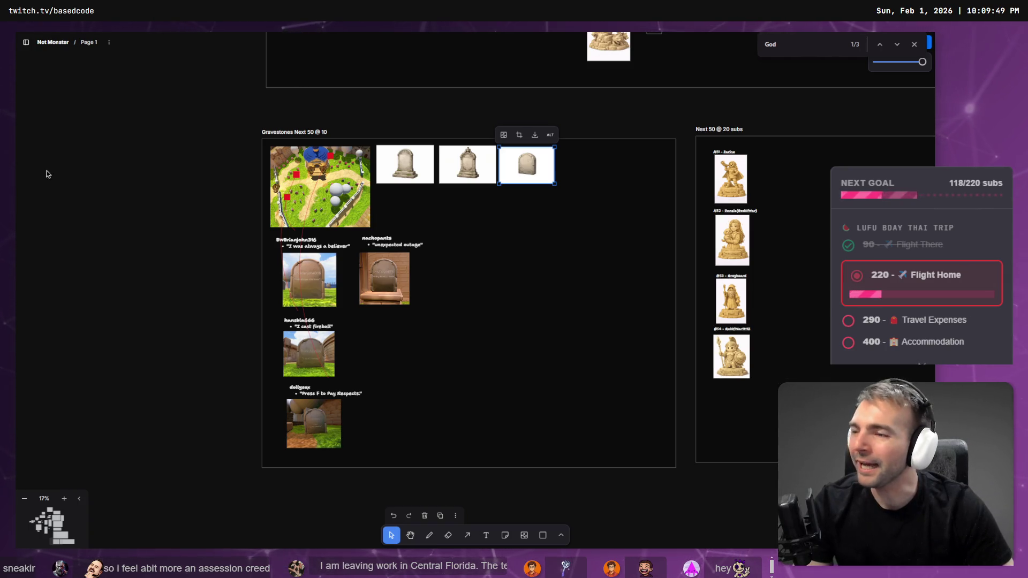
pyautogui.click(548, 214)
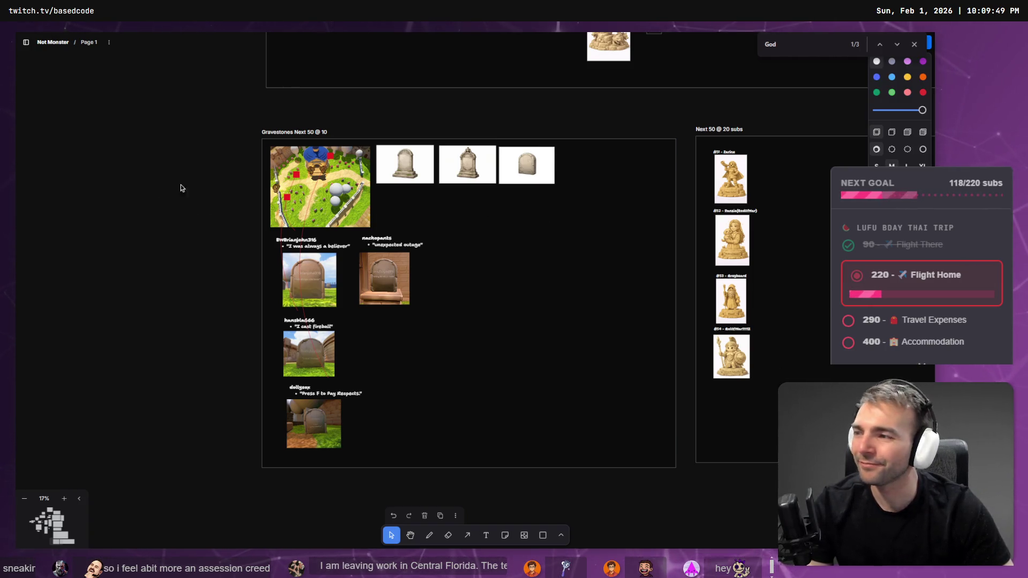
# Review the finished board layout, then return to Godot's graveyard freelook view
pyautogui.scroll(5, 321, 207)
pyautogui.scroll(-5, 323, 227)
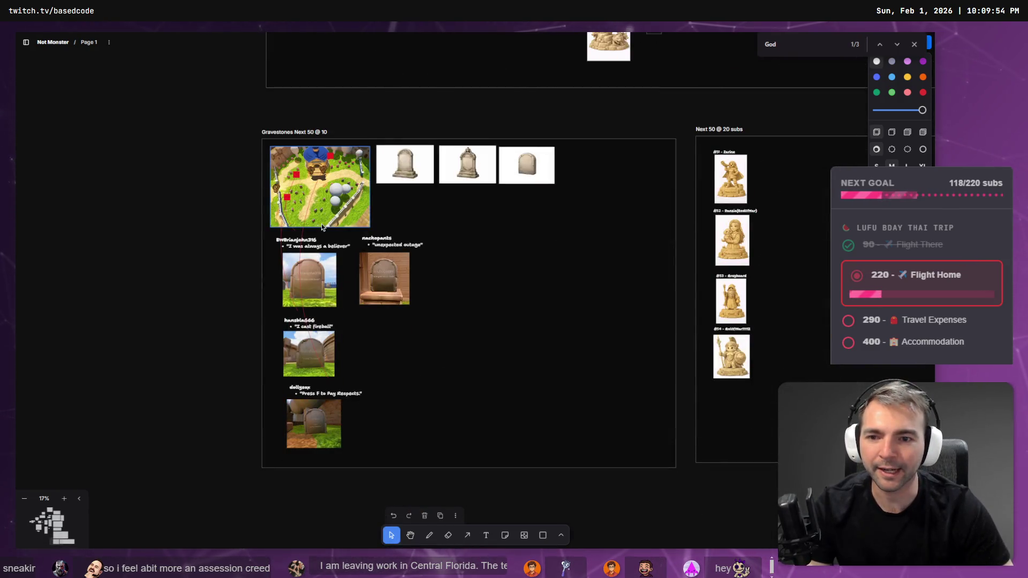
pyautogui.scroll(5, 322, 225)
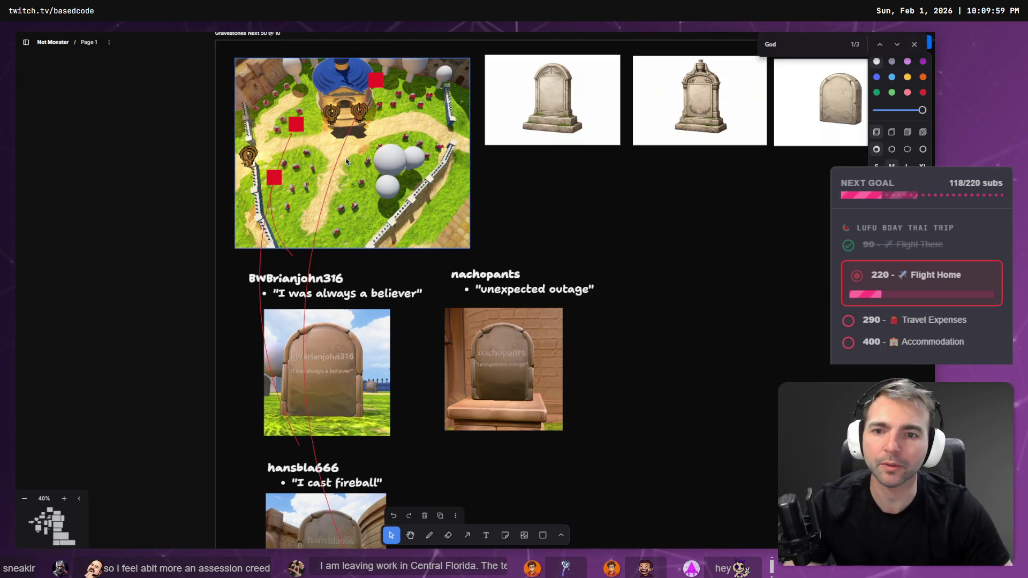
pyautogui.scroll(3, 326, 159)
pyautogui.scroll(-4, 325, 159)
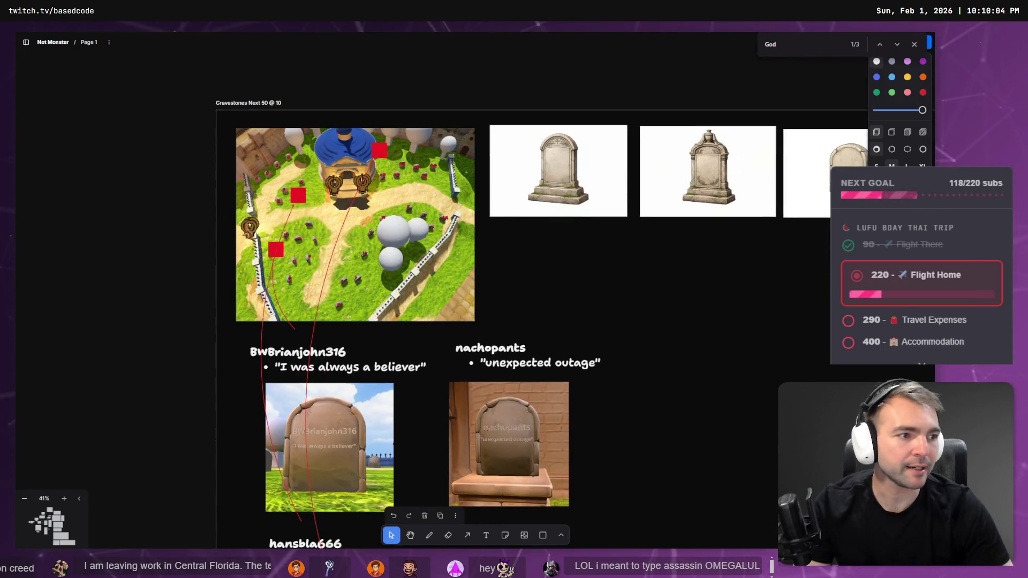
pyautogui.hotkey('alt', 'Tab')
pyautogui.rightClick(579, 217)
# Fly the camera through the crypt doorway and switch to the Crypts scene
pyautogui.press('s')
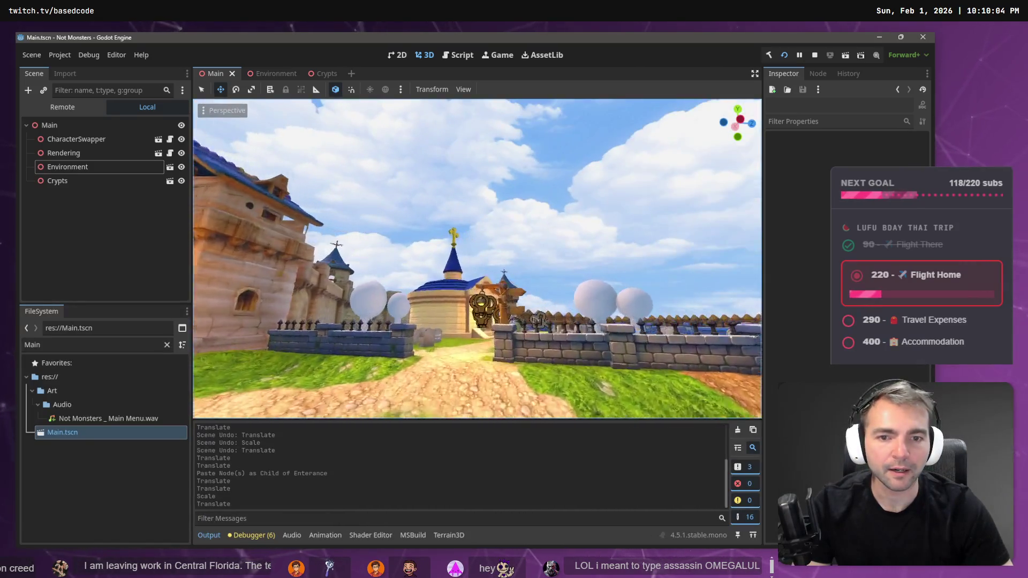
pyautogui.press('w')
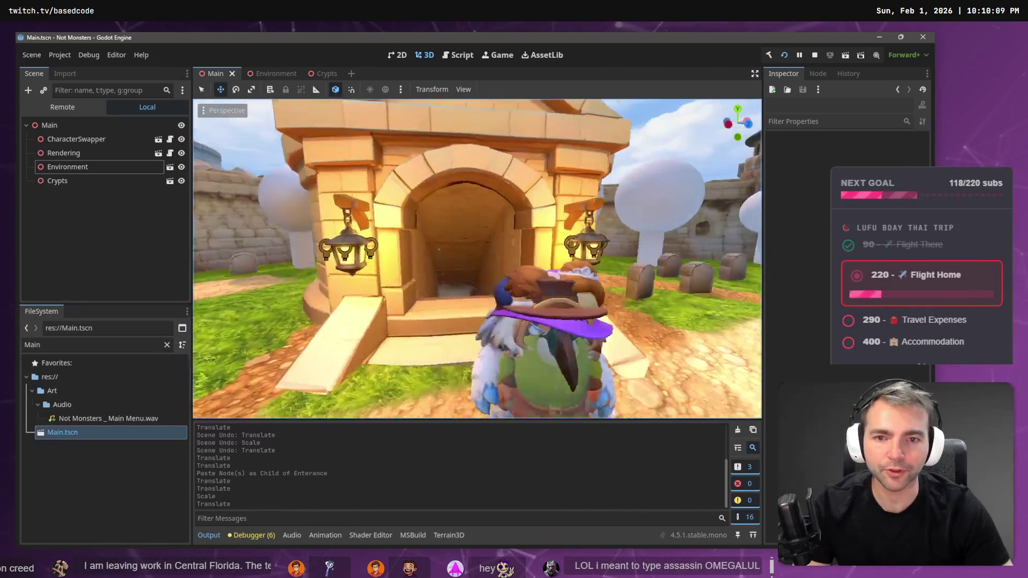
pyautogui.press('s')
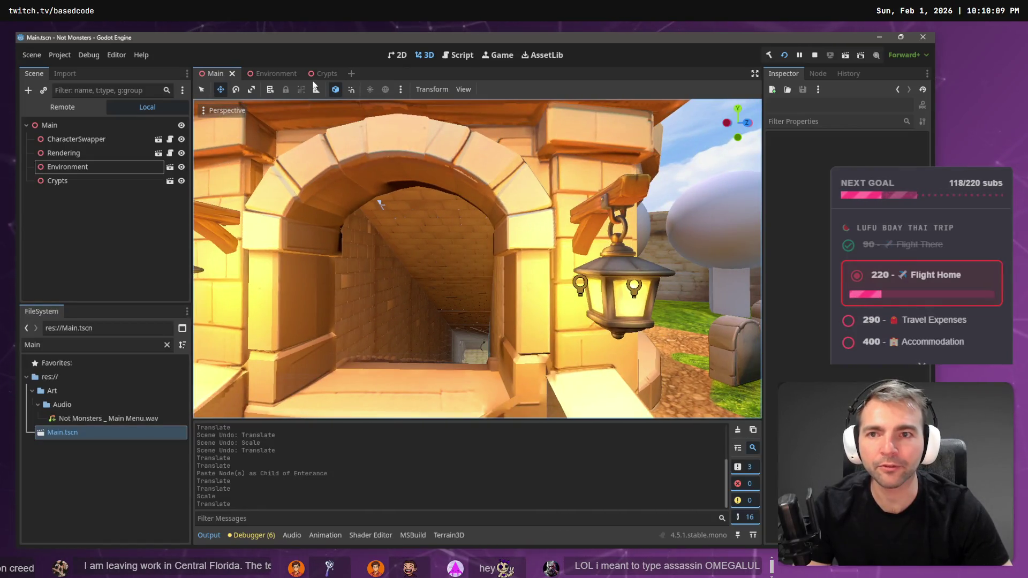
pyautogui.click(324, 74)
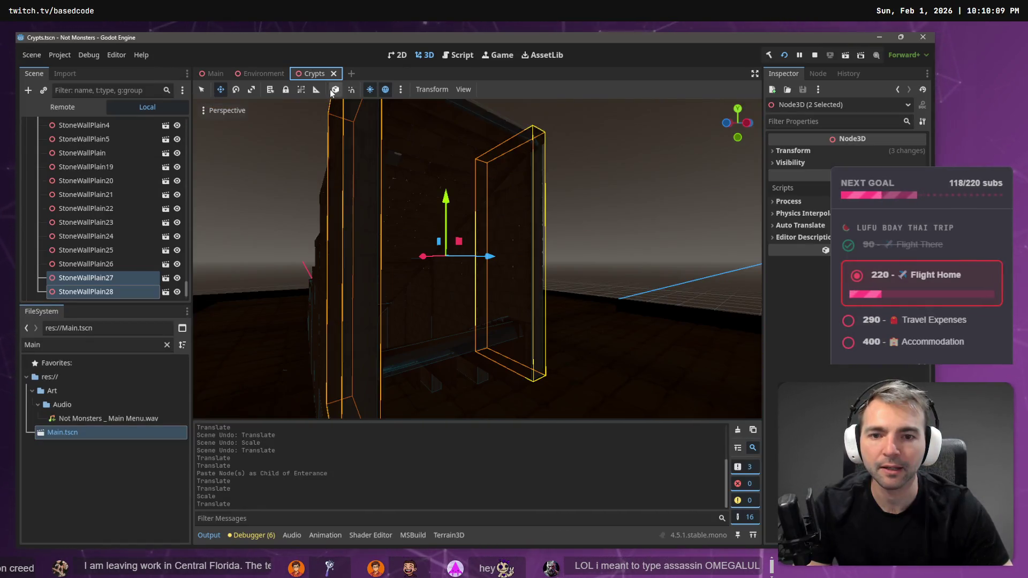
pyautogui.click(583, 190)
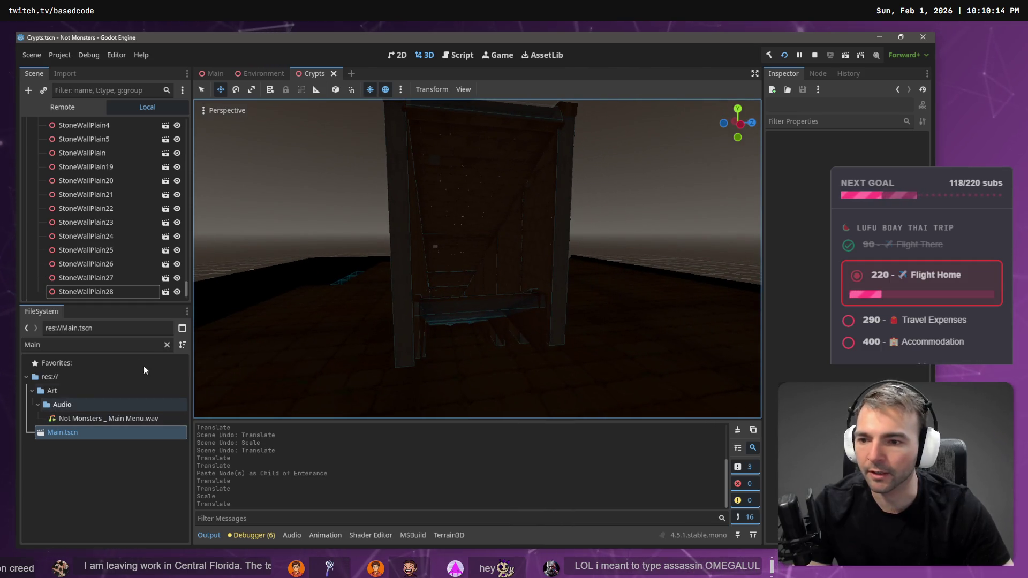
# Clear the FileSystem filter and select StoneArchway.obj in the StoneArchway folder
pyautogui.click(167, 345)
pyautogui.scroll(-10, 83, 442)
pyautogui.scroll(6, 64, 429)
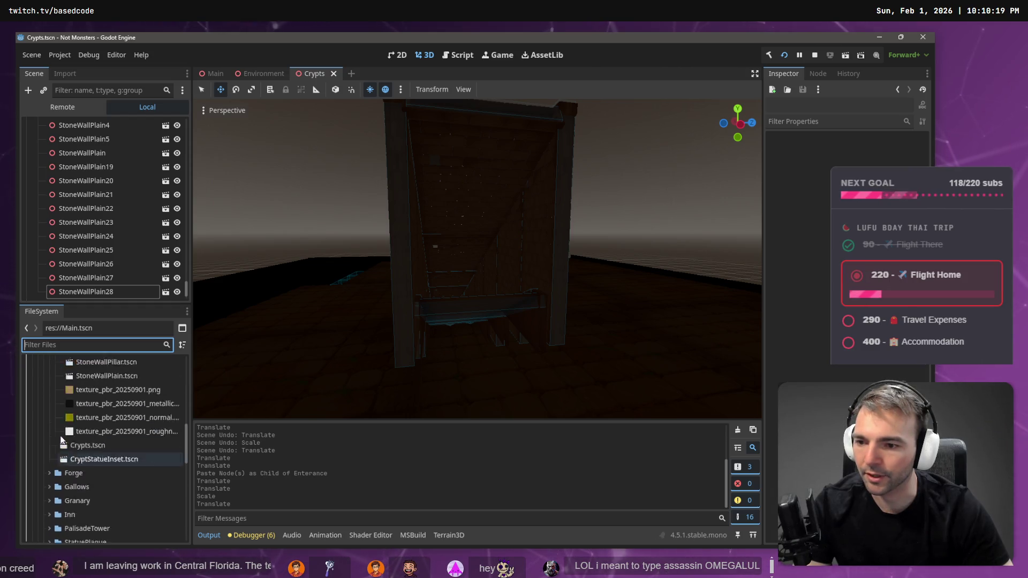
pyautogui.click(54, 381)
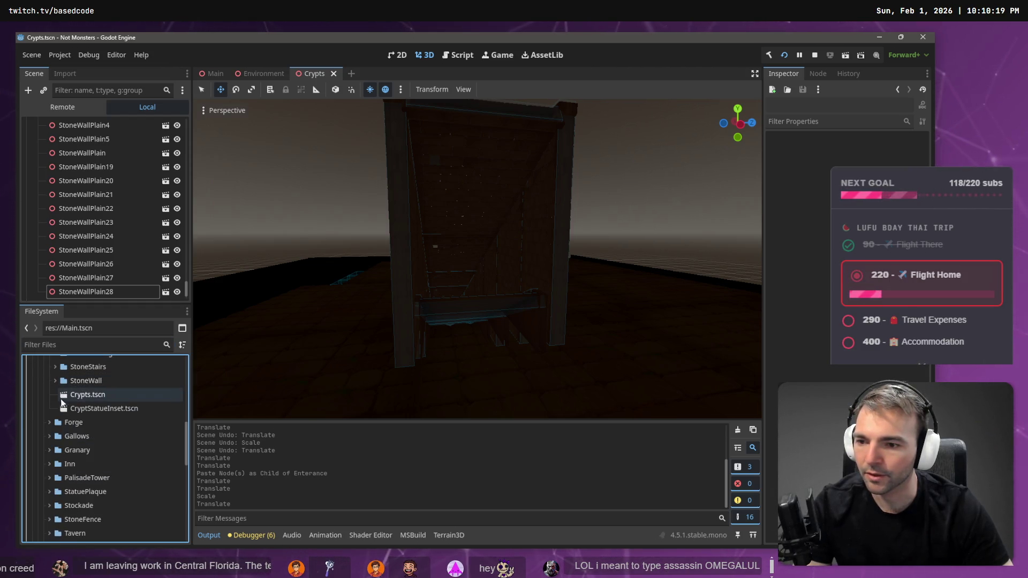
pyautogui.scroll(5, 62, 402)
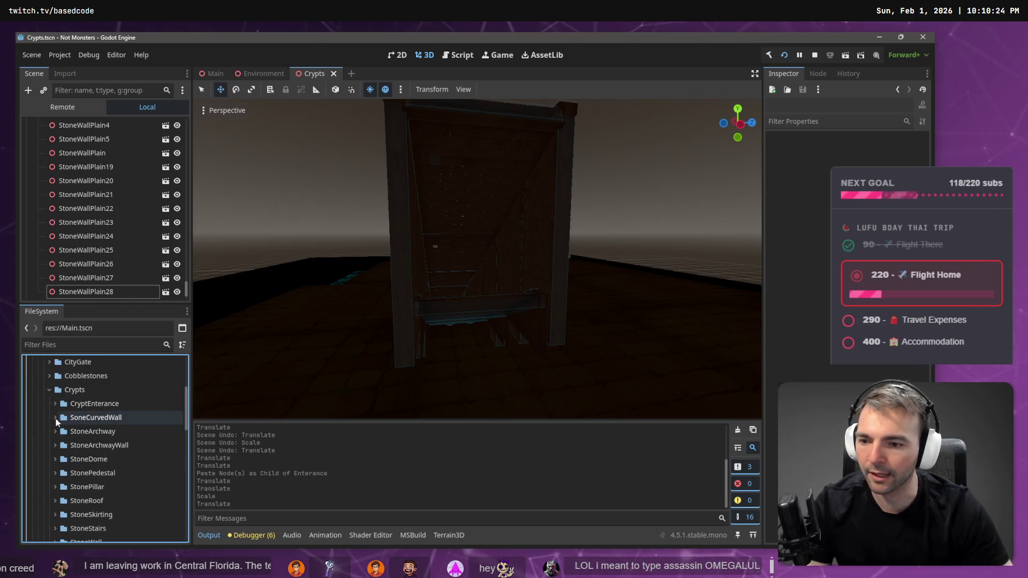
pyautogui.click(56, 431)
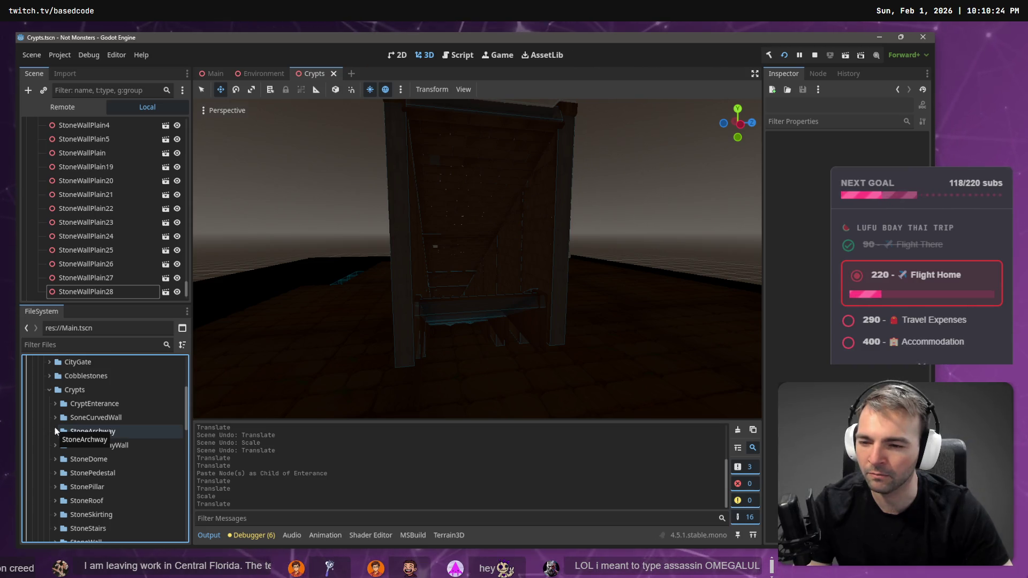
pyautogui.click(93, 446)
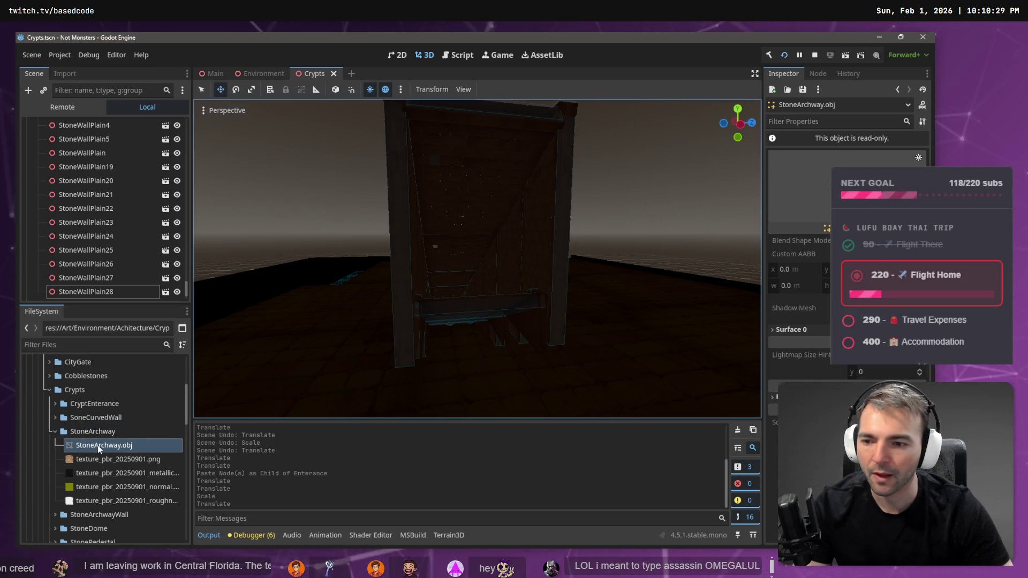
# Drop StoneArchway.obj into the scene, rotate it, and move it up and along X into place
pyautogui.moveTo(100, 449)
pyautogui.mouseDown()
pyautogui.moveTo(407, 271)
pyautogui.moveTo(478, 251)
pyautogui.mouseUp()
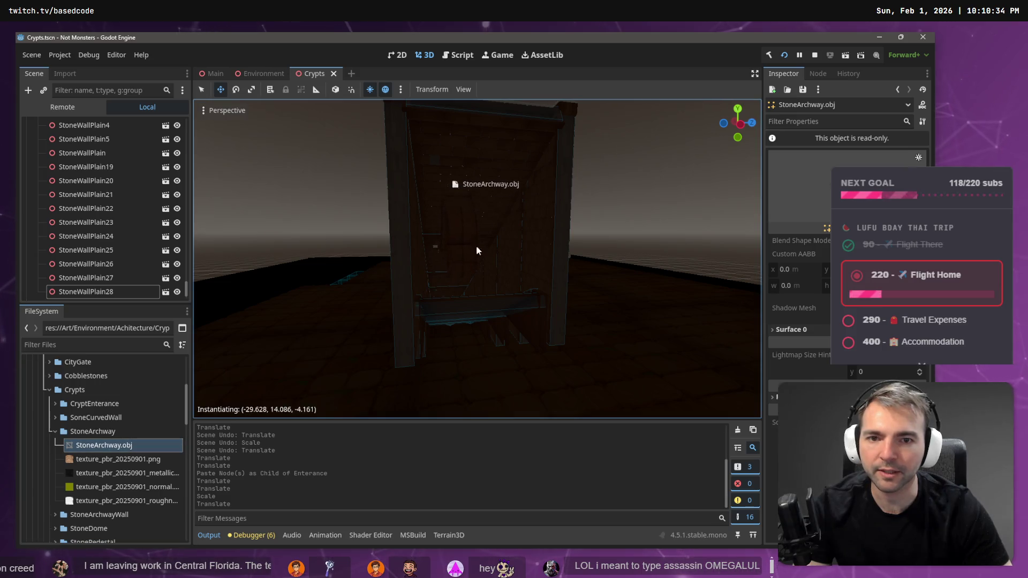
pyautogui.moveTo(562, 339)
pyautogui.mouseDown()
pyautogui.moveTo(611, 349)
pyautogui.moveTo(541, 372)
pyautogui.moveTo(520, 354)
pyautogui.mouseUp()
pyautogui.press('e')
pyautogui.press('w')
pyautogui.moveTo(593, 342); pyautogui.dragTo(500, 157)
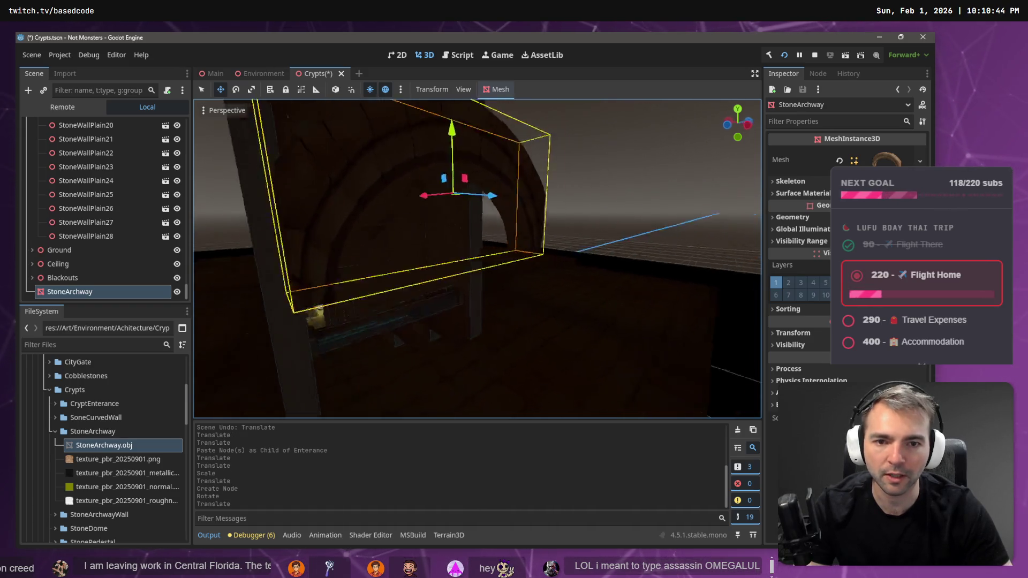
pyautogui.moveTo(497, 325); pyautogui.dragTo(420, 303)
pyautogui.moveTo(471, 268); pyautogui.dragTo(480, 206)
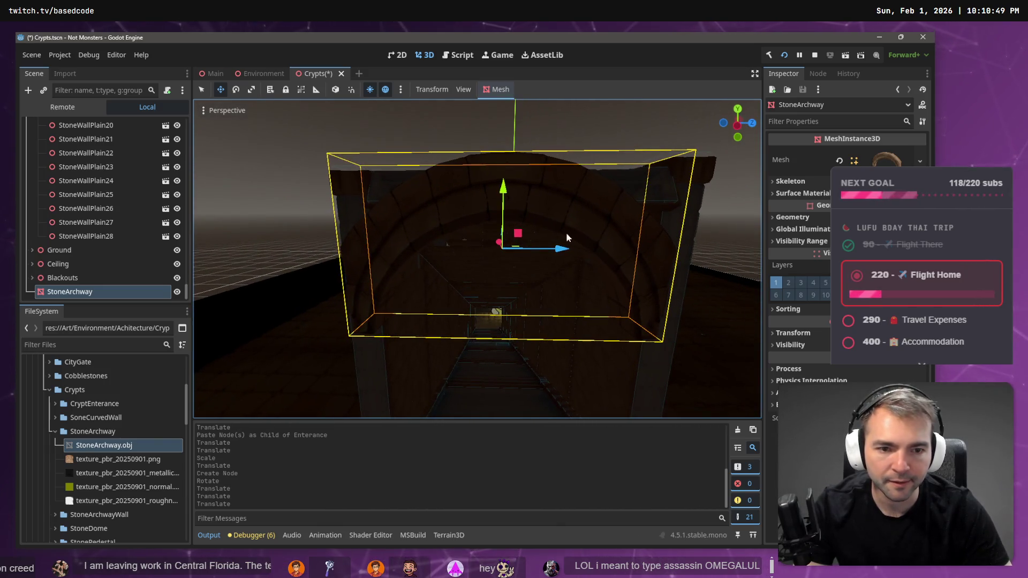
pyautogui.moveTo(565, 250); pyautogui.dragTo(574, 248)
# Try scaling and stretching the archway along X, undoing the changes and checking its fit
pyautogui.press('r')
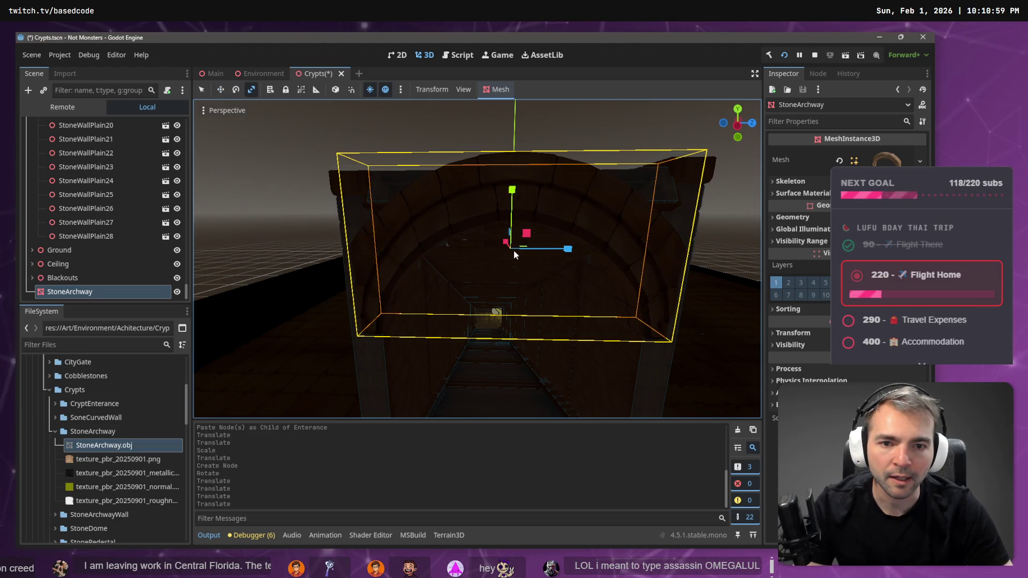
pyautogui.click(512, 247)
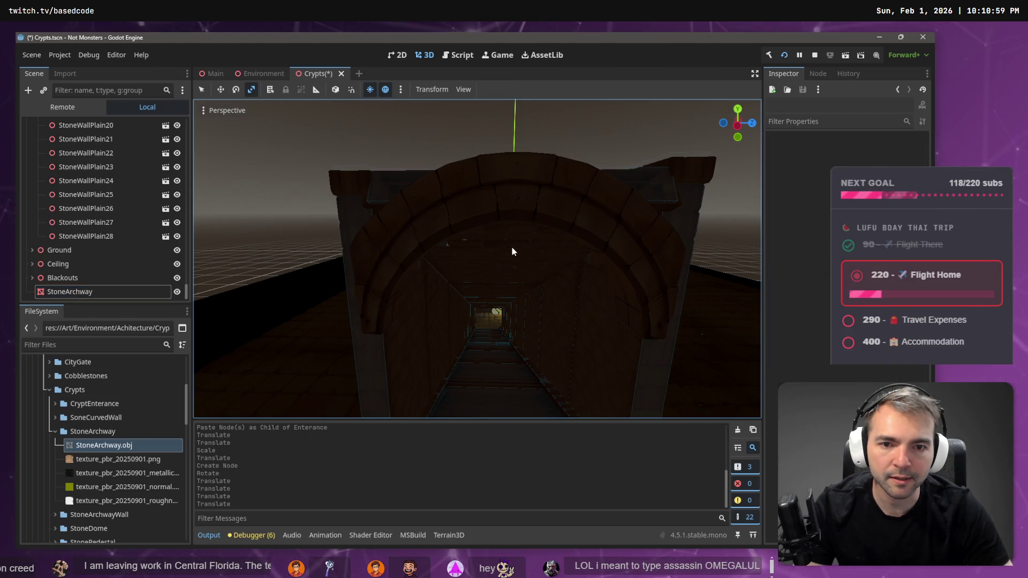
pyautogui.hotkey('ctrl', 'z')
pyautogui.click(523, 229)
pyautogui.moveTo(503, 246); pyautogui.dragTo(520, 247)
pyautogui.hotkey('ctrl', 'z')
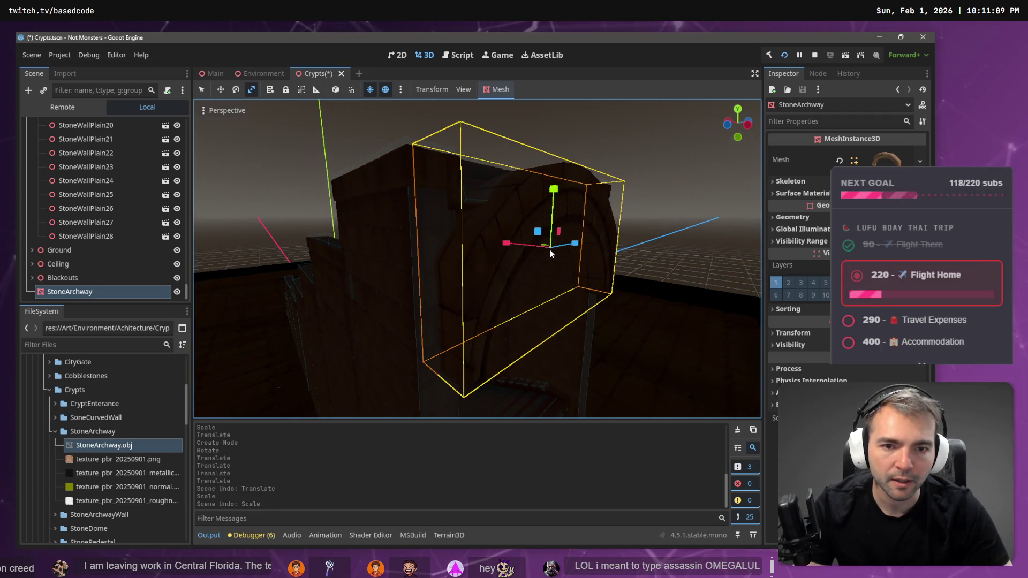
pyautogui.click(557, 244)
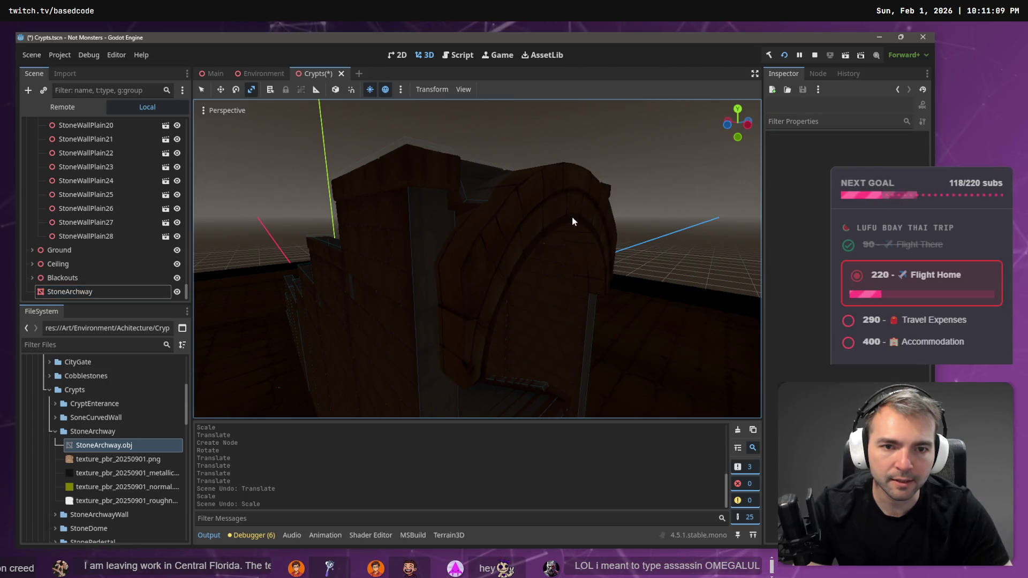
pyautogui.click(554, 244)
pyautogui.click(552, 246)
pyautogui.click(559, 216)
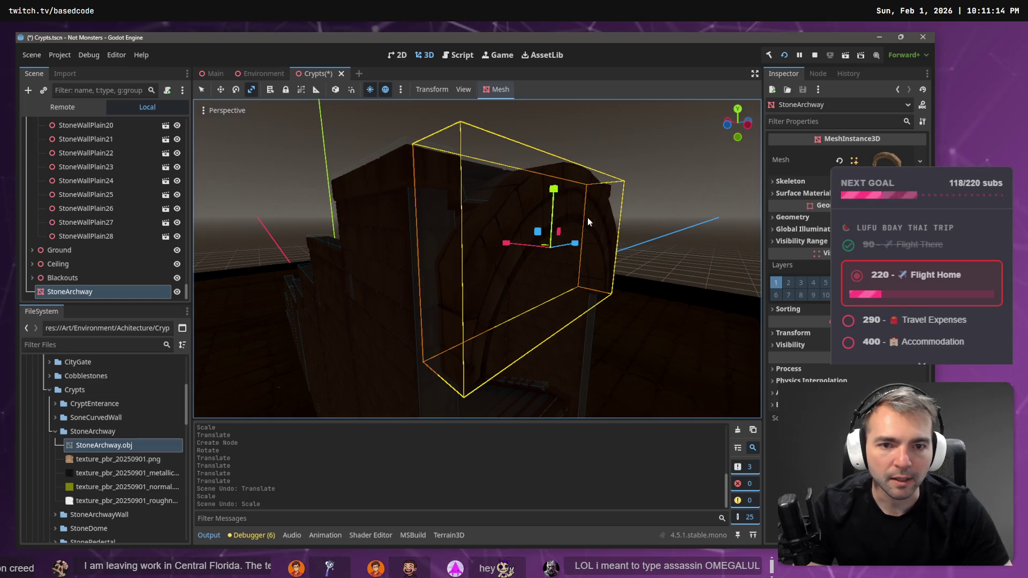
pyautogui.scroll(-10, 580, 255)
# Select the StoneArchway mesh and scale it down to fit the passage
pyautogui.scroll(8, 583, 258)
pyautogui.scroll(-10, 581, 258)
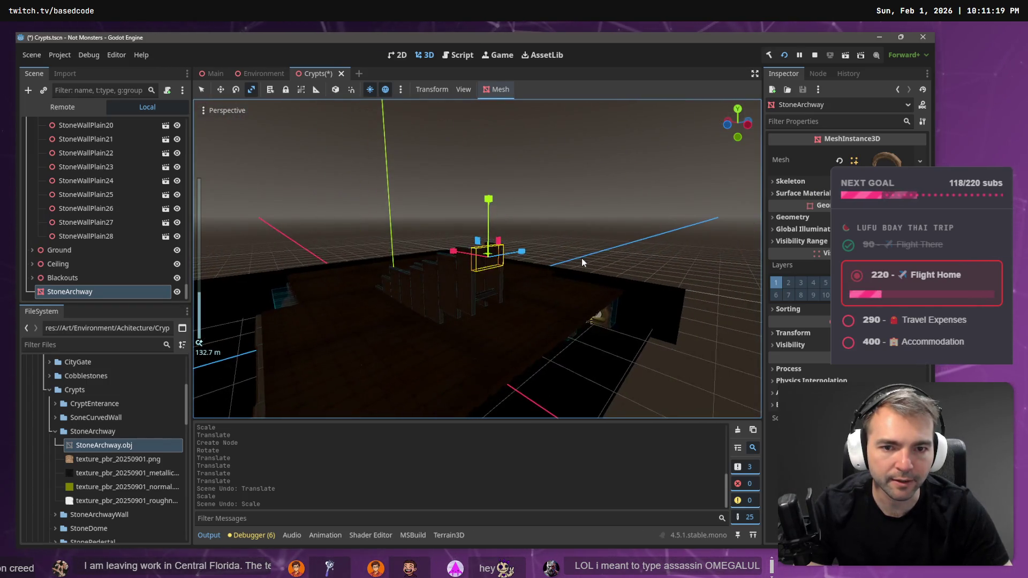
pyautogui.scroll(12, 542, 239)
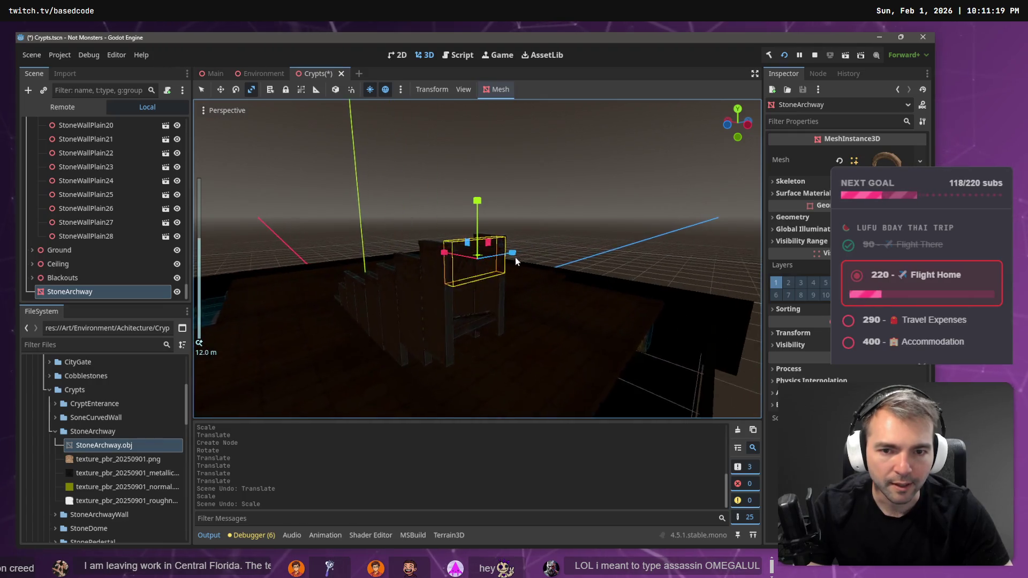
pyautogui.scroll(8, 488, 268)
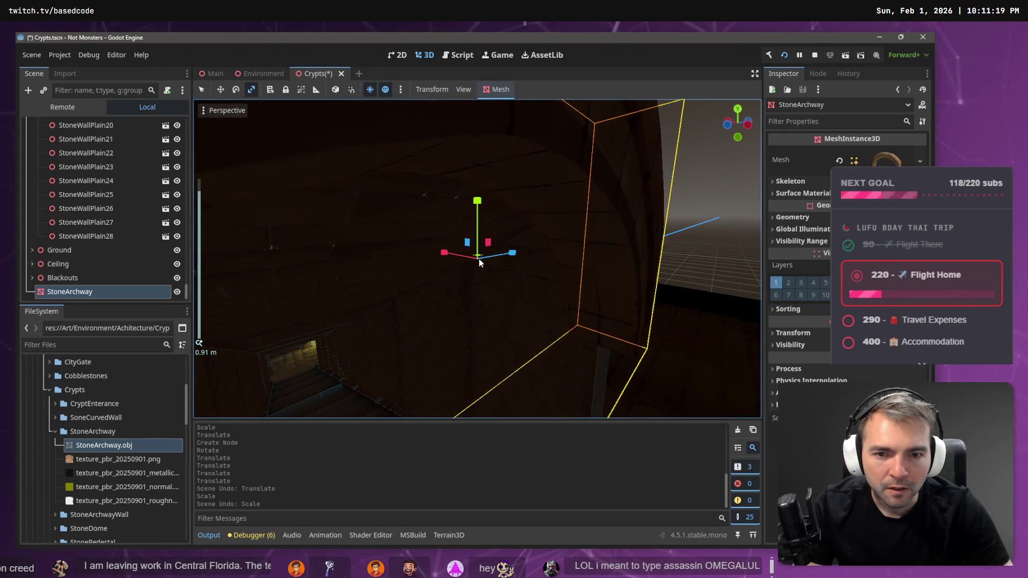
pyautogui.click(490, 250)
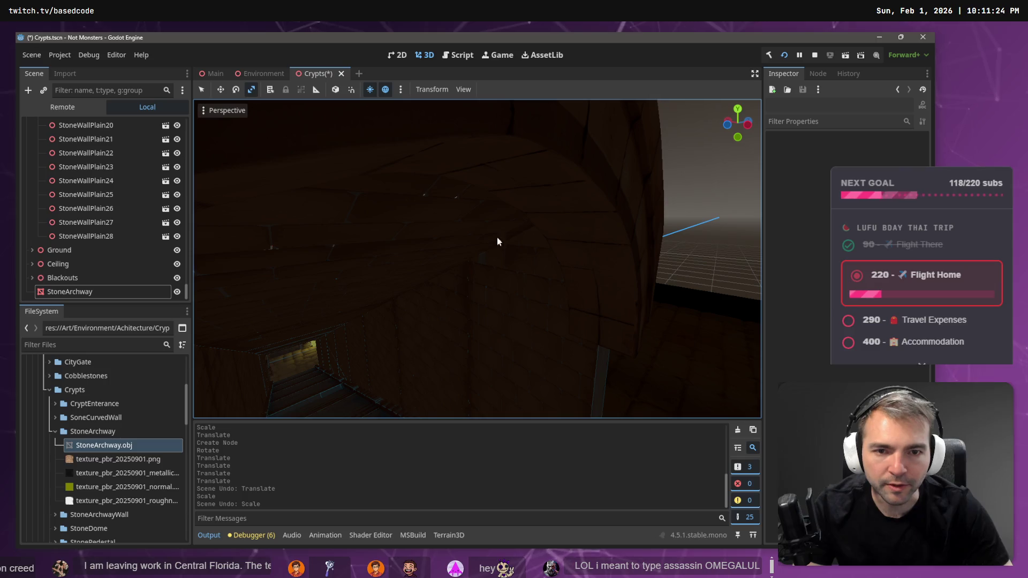
pyautogui.click(580, 180)
pyautogui.click(550, 213)
pyautogui.click(574, 191)
pyautogui.moveTo(489, 243)
pyautogui.mouseDown()
pyautogui.moveTo(407, 242)
pyautogui.moveTo(561, 236)
pyautogui.moveTo(524, 239)
pyautogui.moveTo(530, 233)
pyautogui.mouseUp()
# Slide the archway left along X, flatten it vertically, widen it slightly, and save Crypts
pyautogui.press('w')
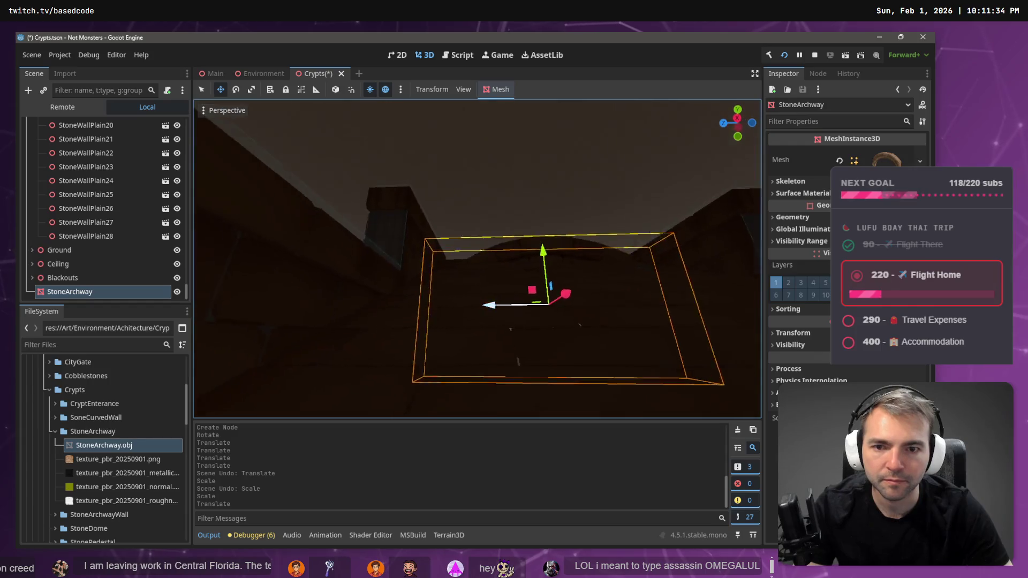
pyautogui.scroll(-5, 477, 260)
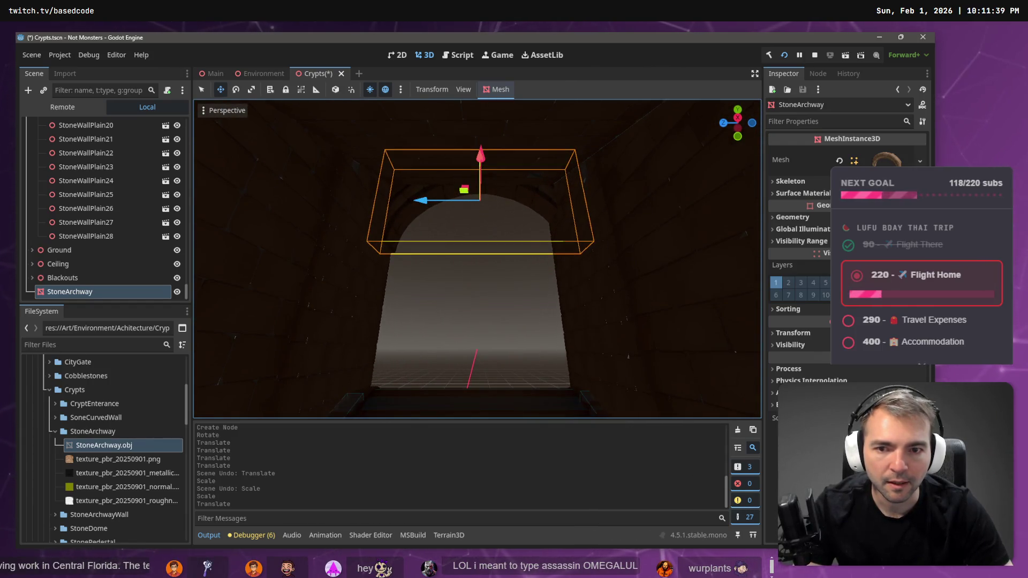
pyautogui.moveTo(431, 201); pyautogui.dragTo(419, 201)
pyautogui.press('r')
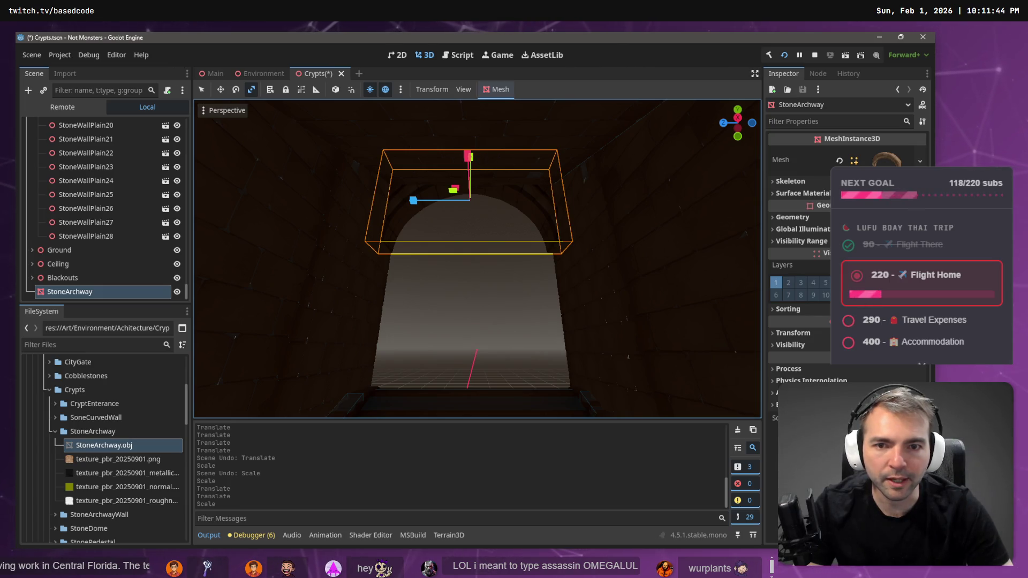
pyautogui.scroll(3, 490, 160)
pyautogui.moveTo(476, 159); pyautogui.dragTo(476, 172)
pyautogui.moveTo(403, 216); pyautogui.dragTo(418, 211)
pyautogui.press('w')
pyautogui.hotkey('ctrl', 's')
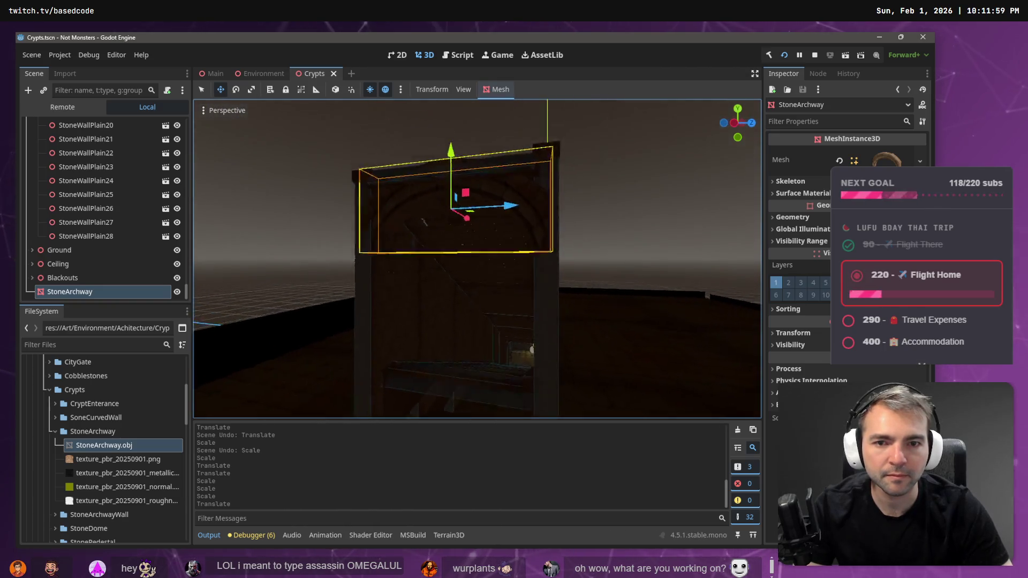
pyautogui.click(254, 73)
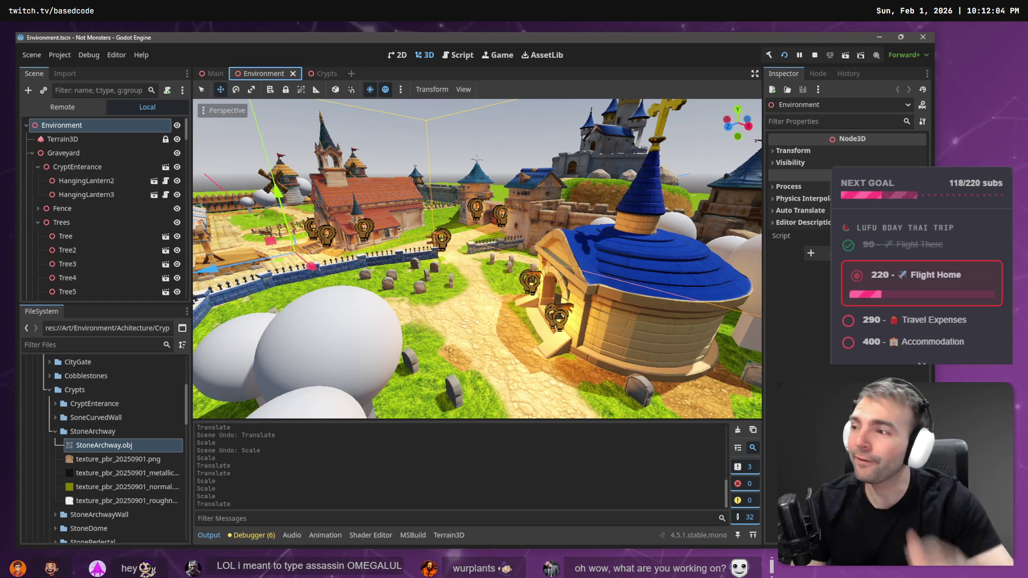
pyautogui.press('w')
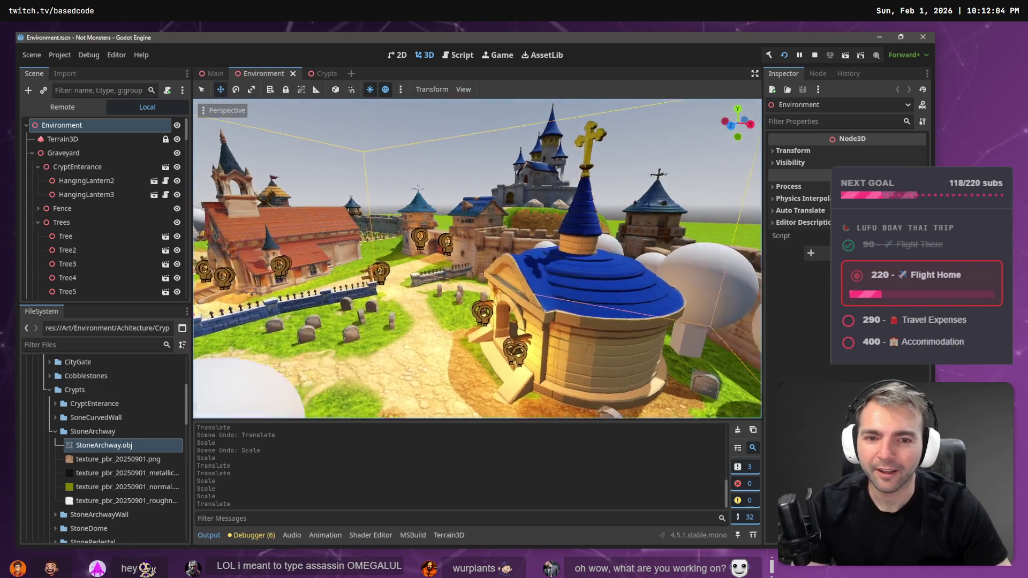
pyautogui.press('w')
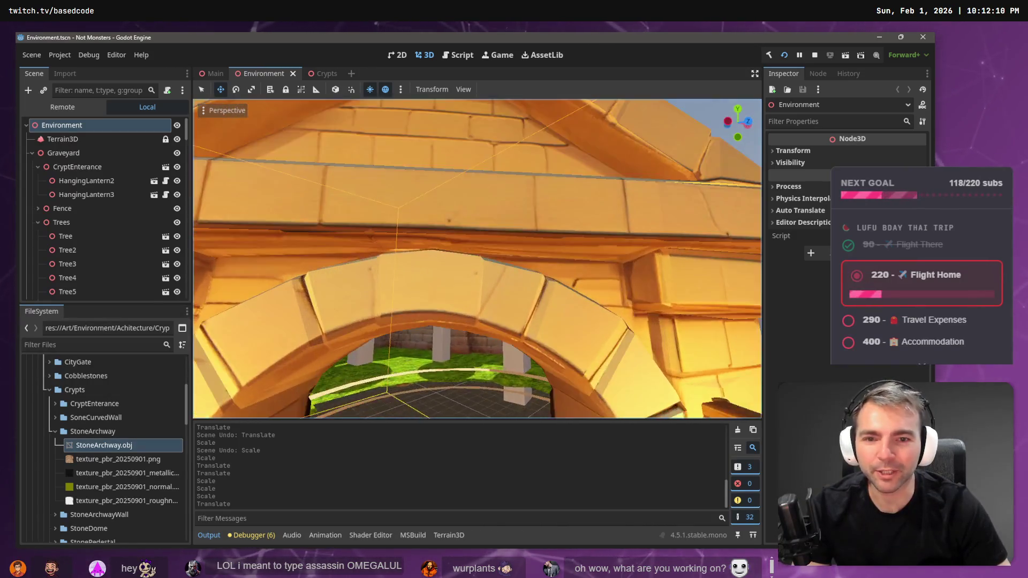
pyautogui.press('s')
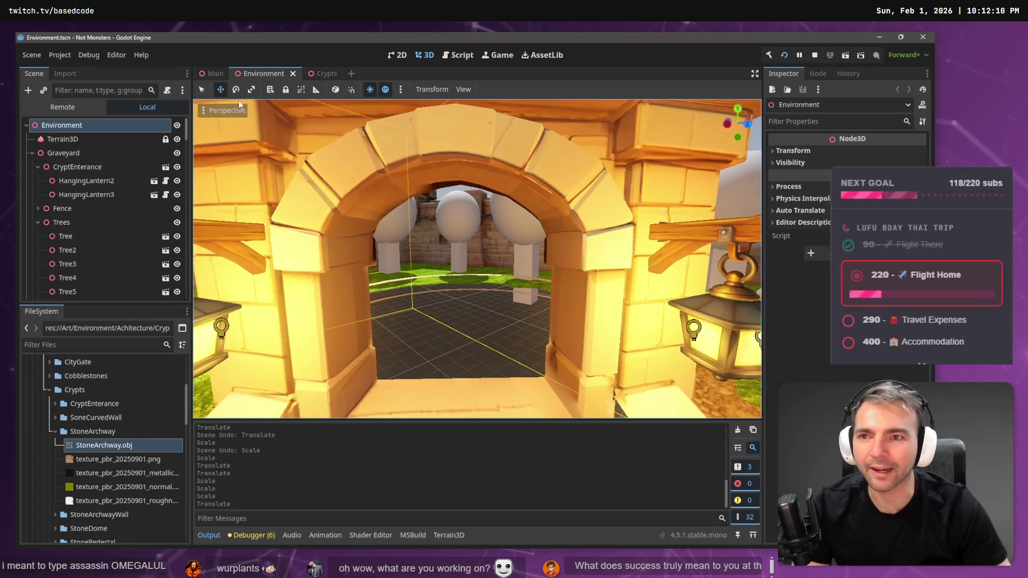
pyautogui.click(211, 75)
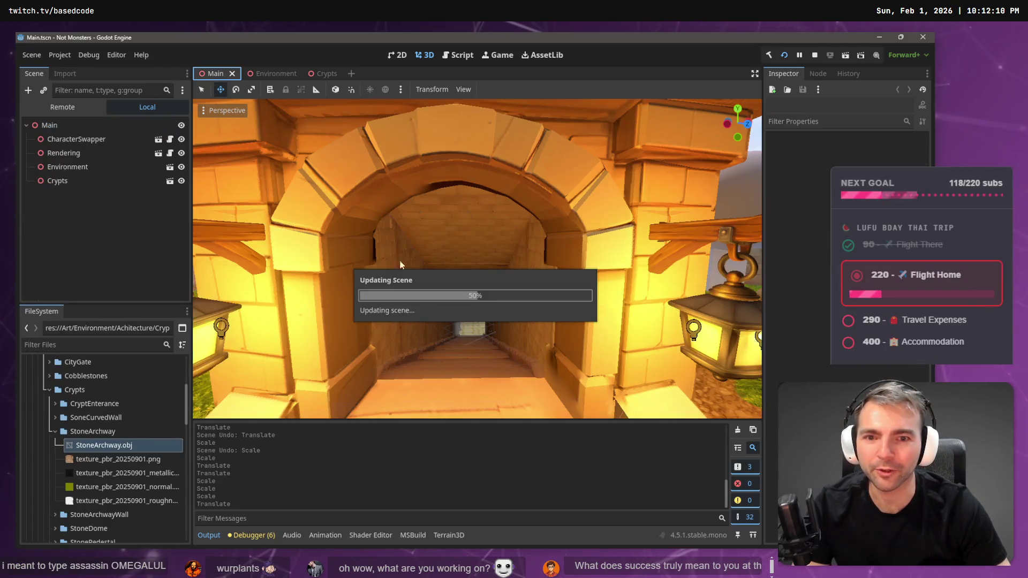
pyautogui.press('w')
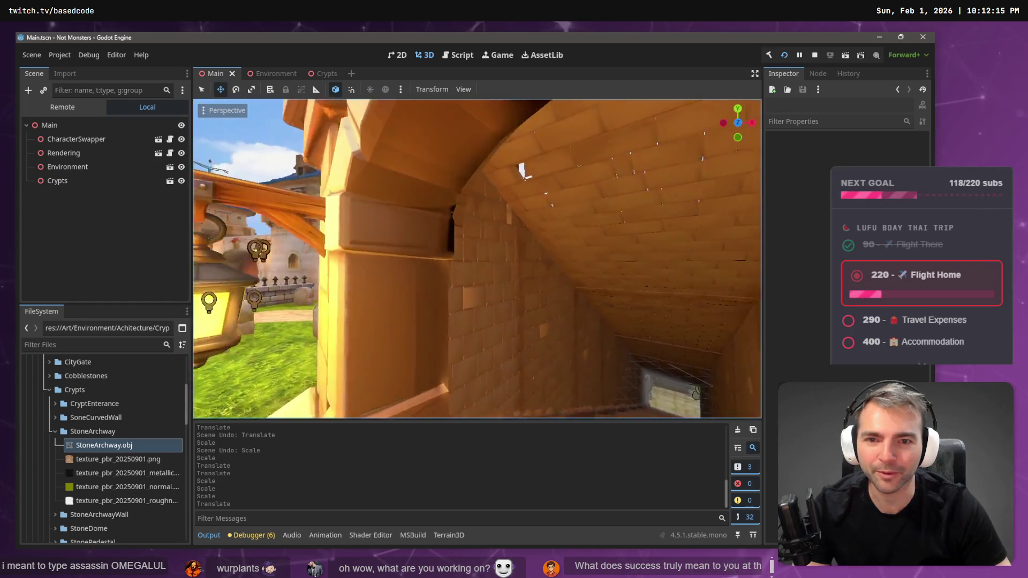
pyautogui.press('w')
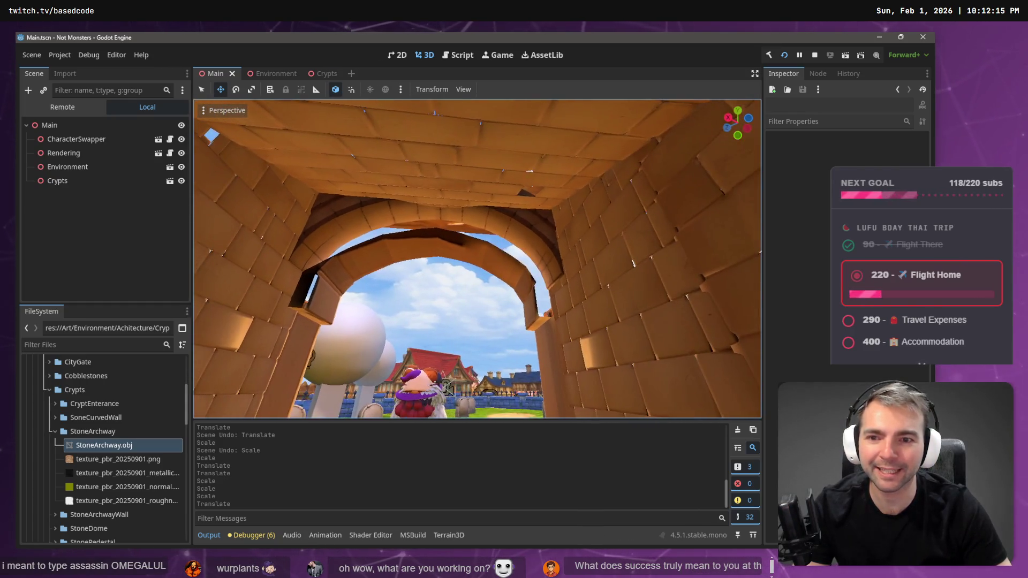
pyautogui.click(325, 72)
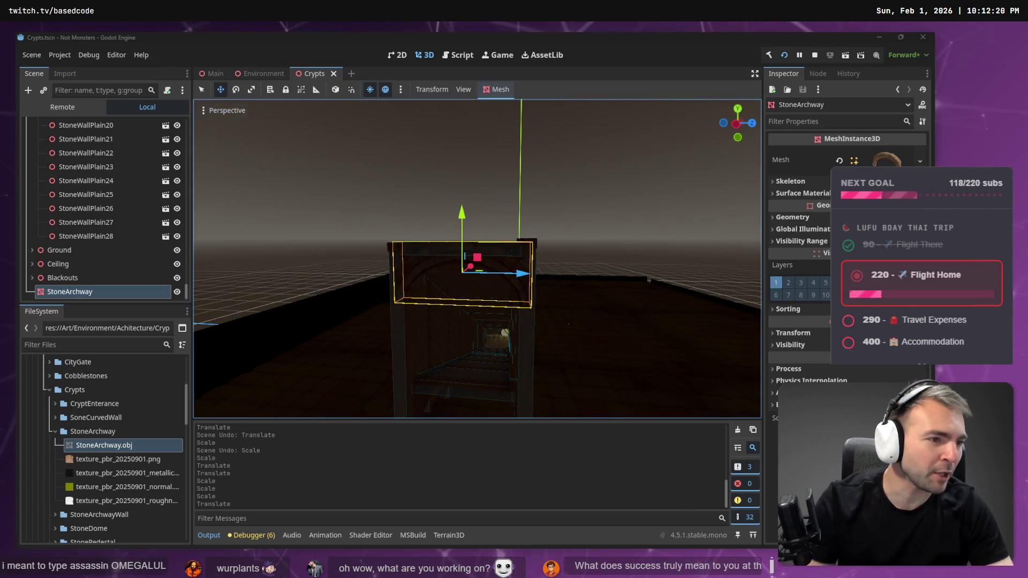
pyautogui.hotkey('alt', 'Tab')
# Zoom the tldraw board to the Not Monsters logo and its pitch bullet list
pyautogui.scroll(-10, 377, 225)
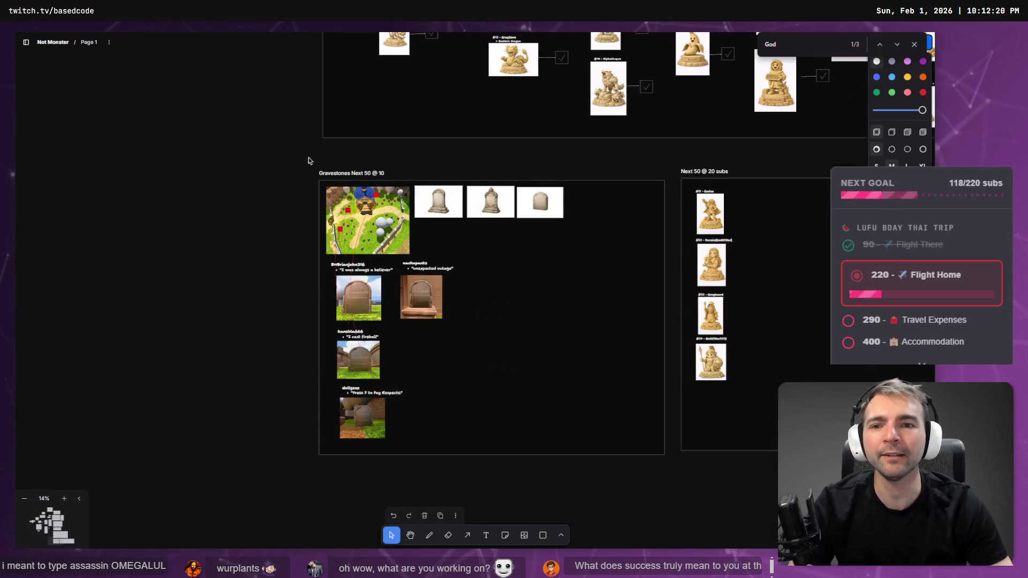
pyautogui.scroll(10, 239, 209)
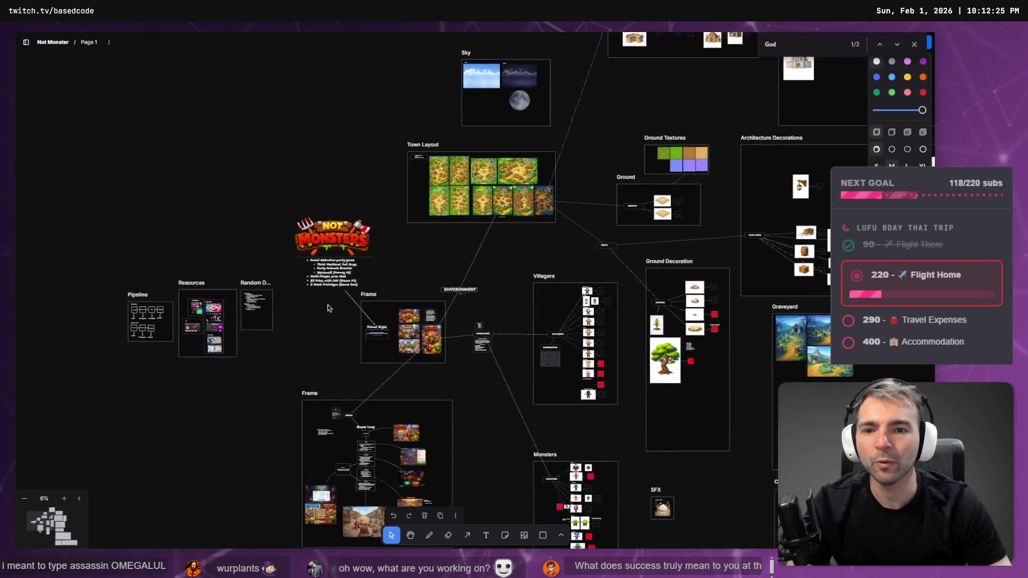
pyautogui.scroll(-3, 89, 178)
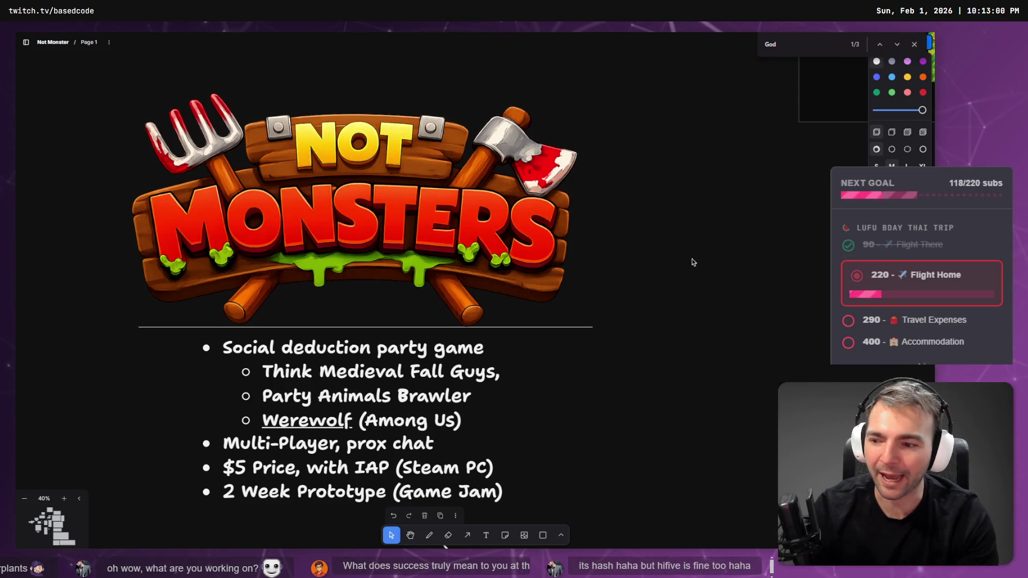
pyautogui.hscroll(-5, 692, 262)
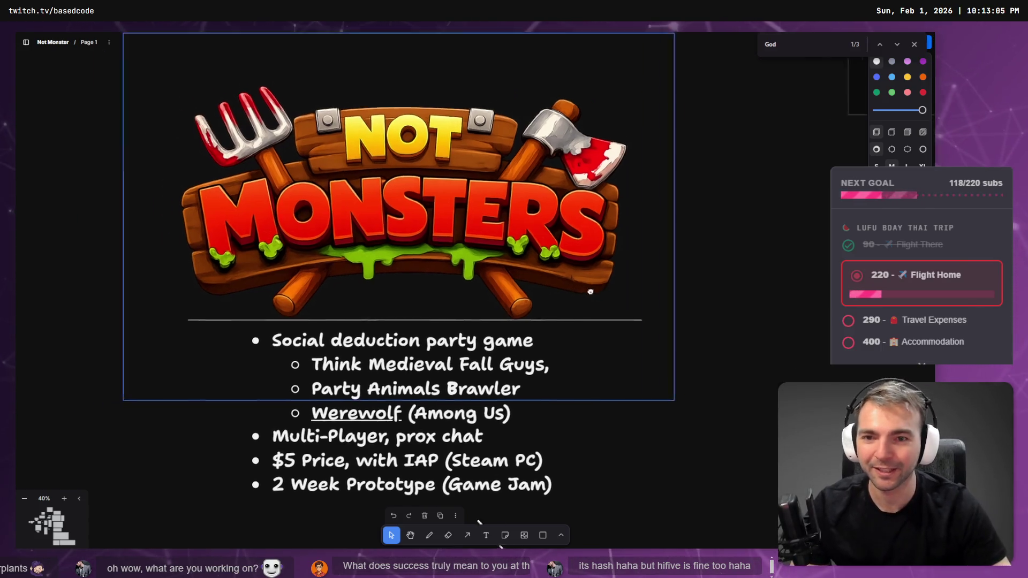
pyautogui.hscroll(3, 652, 288)
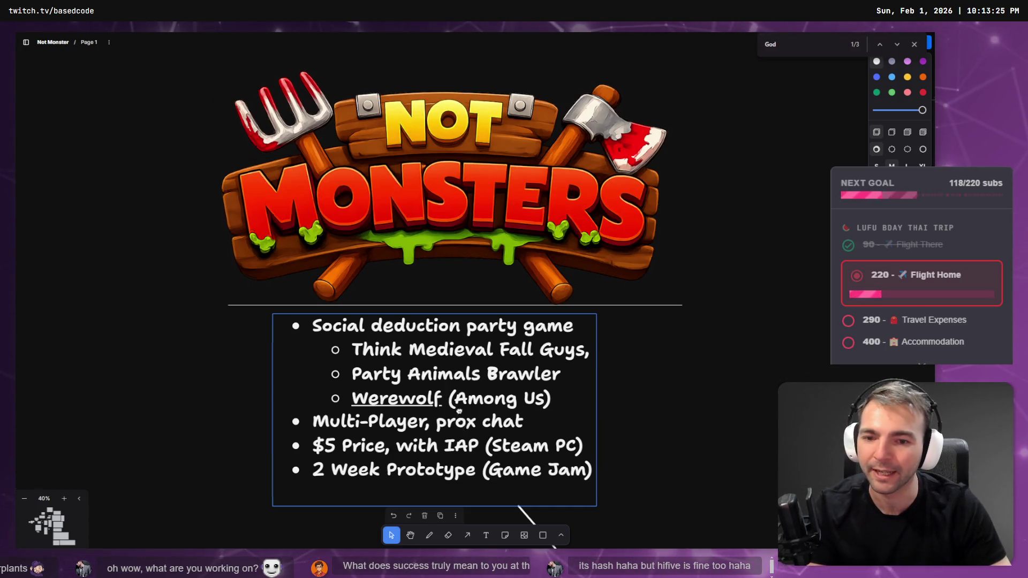
pyautogui.scroll(-2, 403, 357)
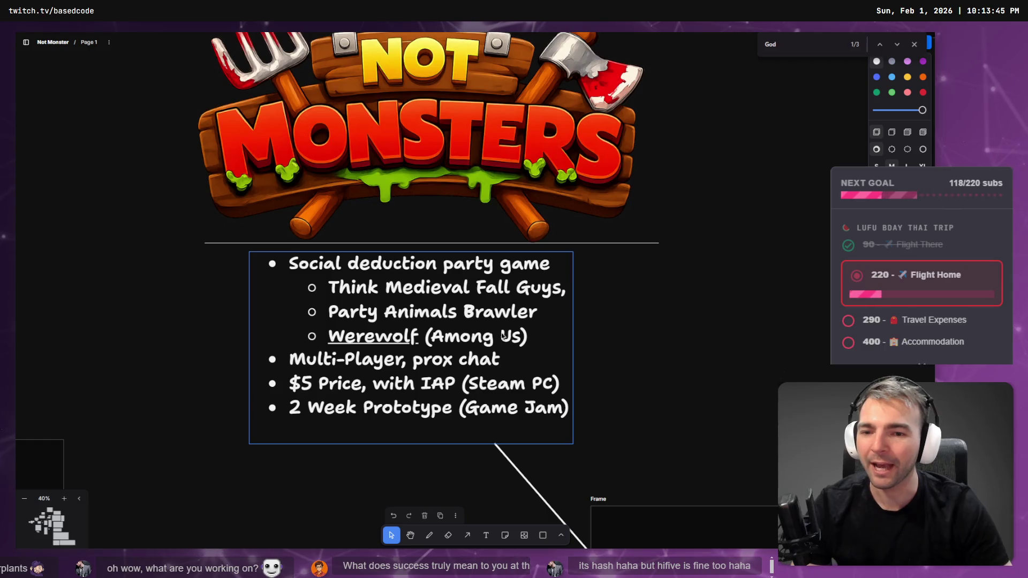
pyautogui.click(830, 378)
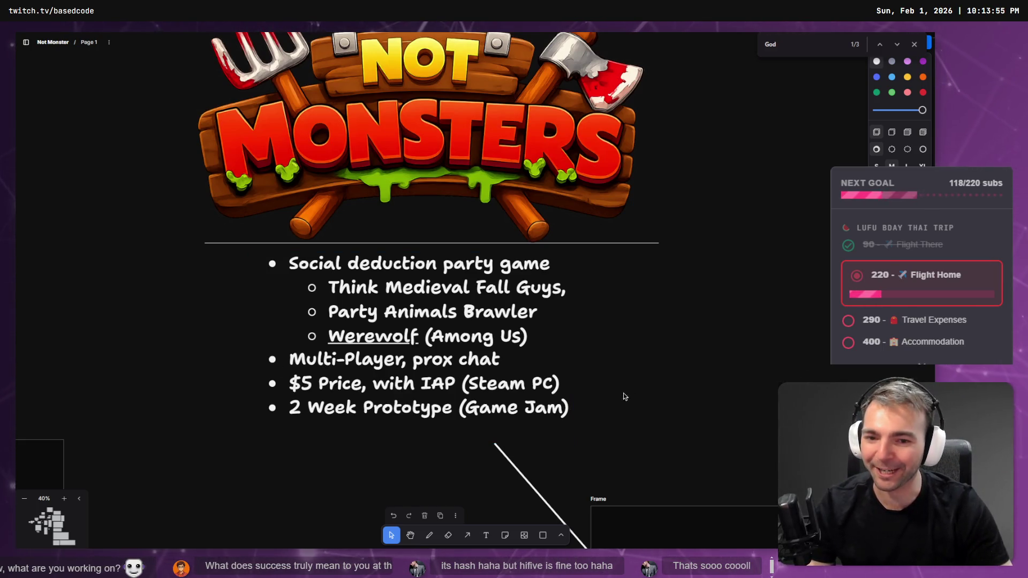
pyautogui.hscroll(3, 542, 331)
pyautogui.scroll(-1, 542, 331)
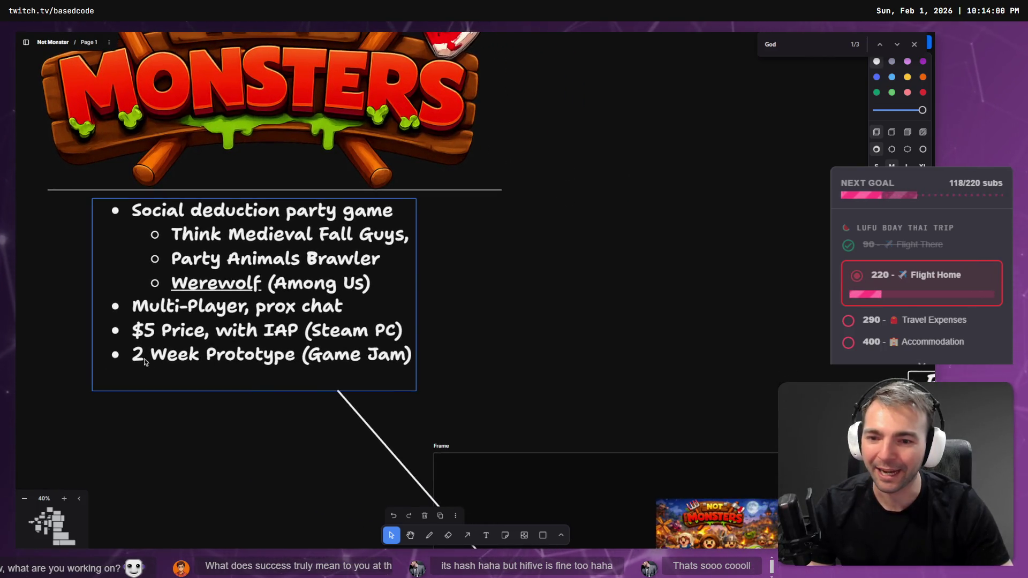
# Draw a freehand line through the '2 Week Prototype (Game Jam)' bullet
pyautogui.doubleClick(254, 376)
pyautogui.click(140, 357)
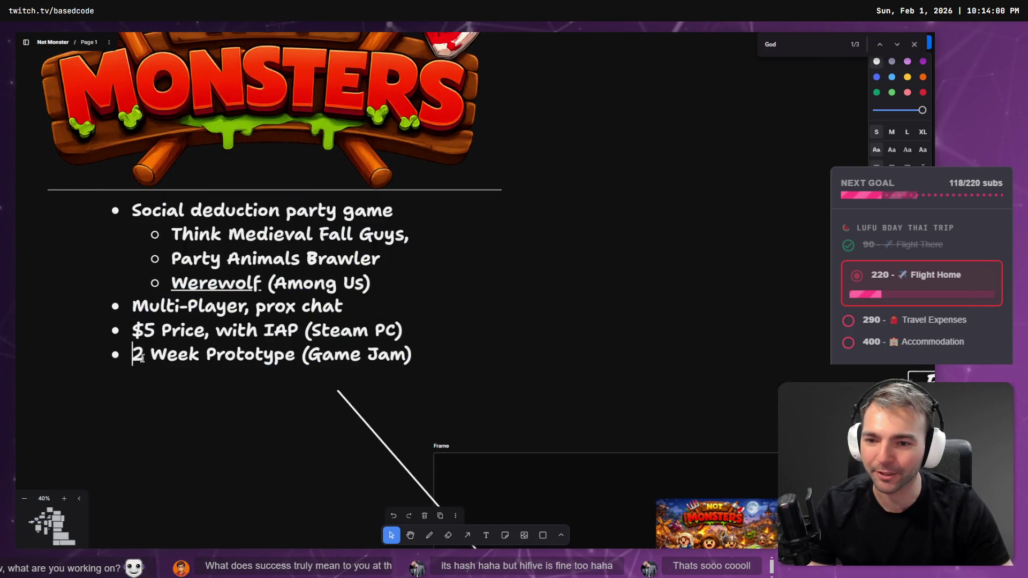
pyautogui.moveTo(140, 357); pyautogui.dragTo(412, 356)
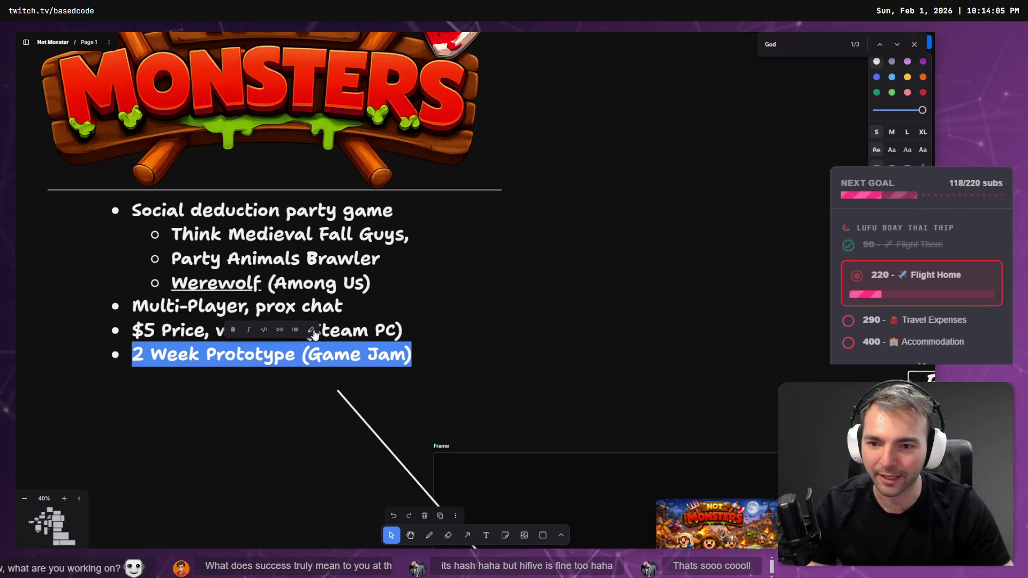
pyautogui.click(454, 368)
pyautogui.click(434, 535)
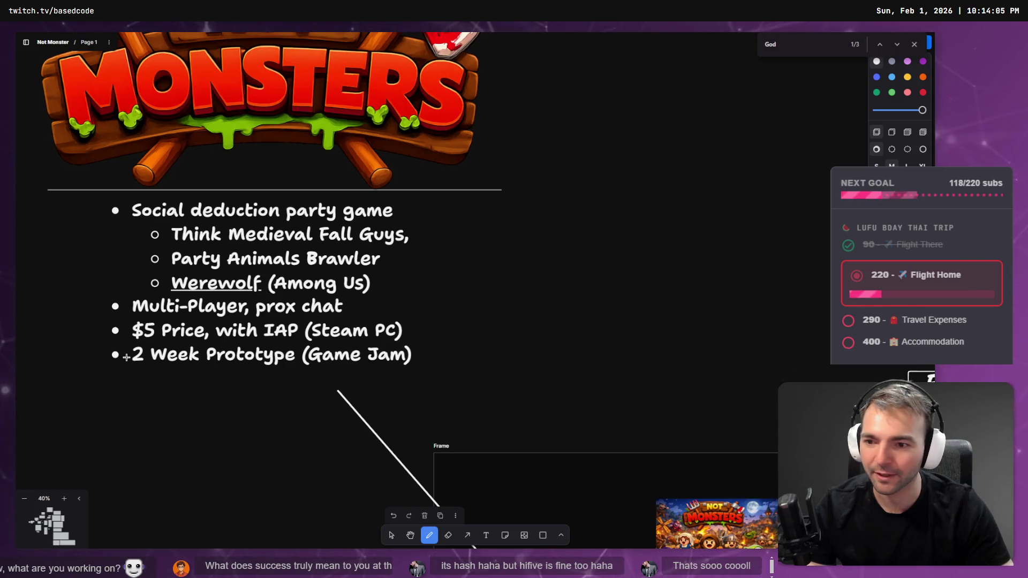
pyautogui.moveTo(126, 355); pyautogui.dragTo(294, 356)
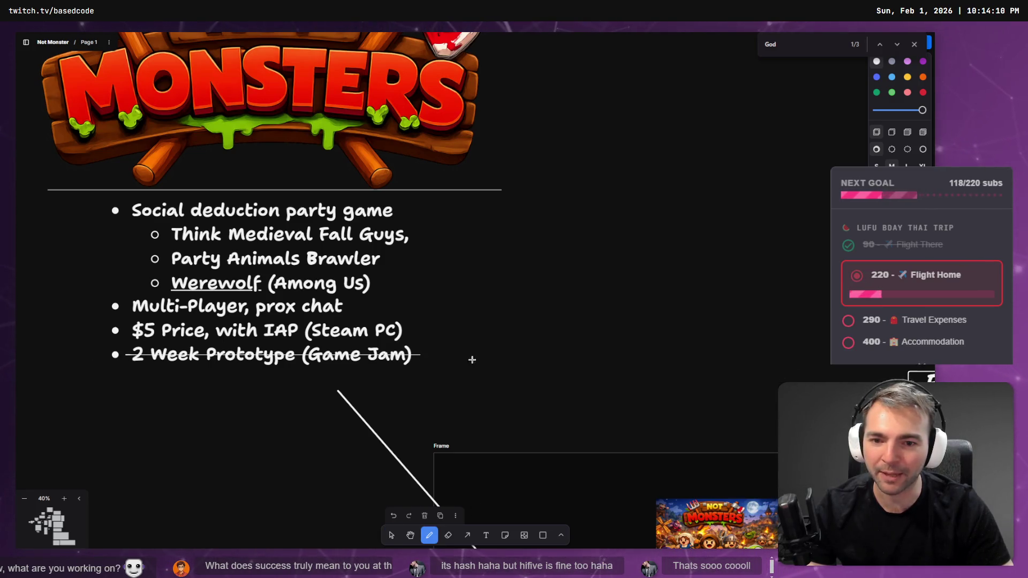
# Move down from the lobby screenshot and frame the night-phase bedroom mockup
pyautogui.scroll(-4, 576, 351)
pyautogui.scroll(2, 608, 346)
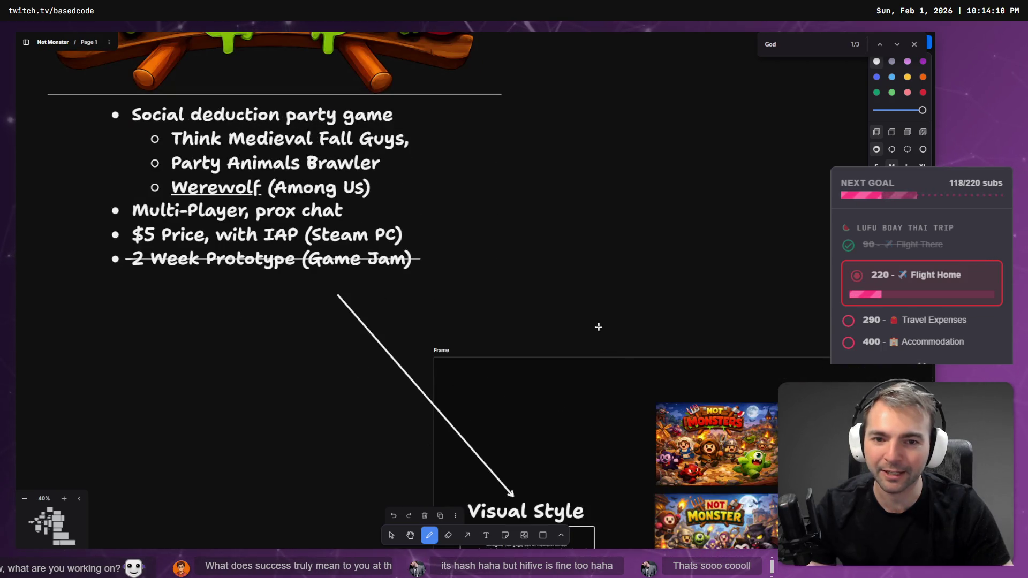
pyautogui.scroll(10, 563, 462)
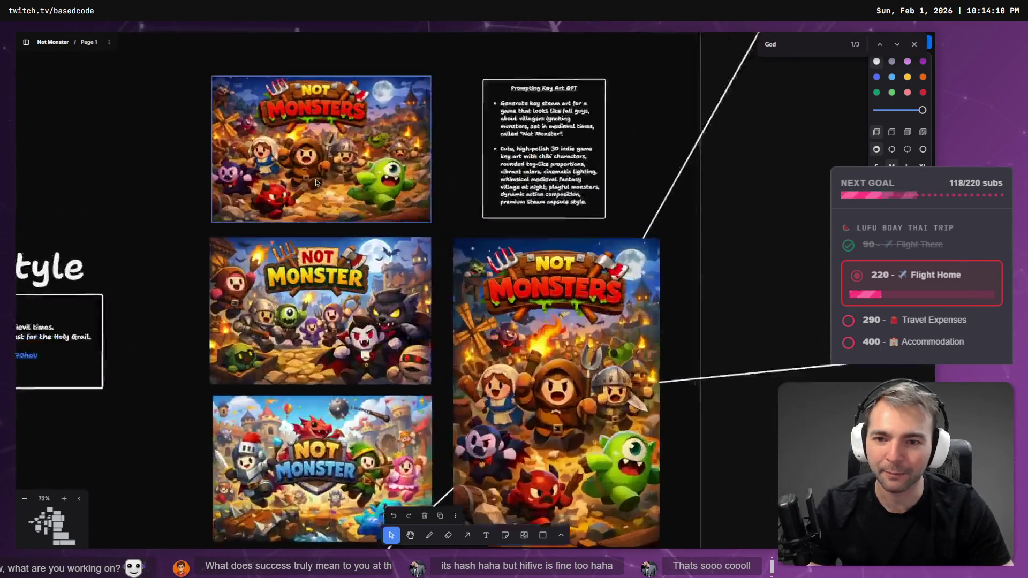
pyautogui.scroll(3, 372, 294)
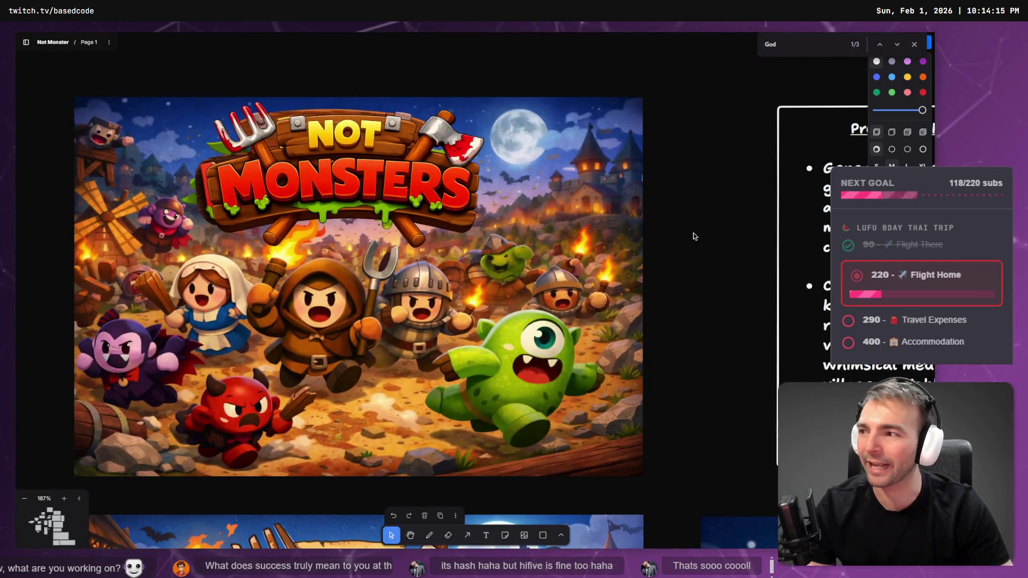
pyautogui.scroll(-4, 689, 236)
pyautogui.scroll(-6, 668, 251)
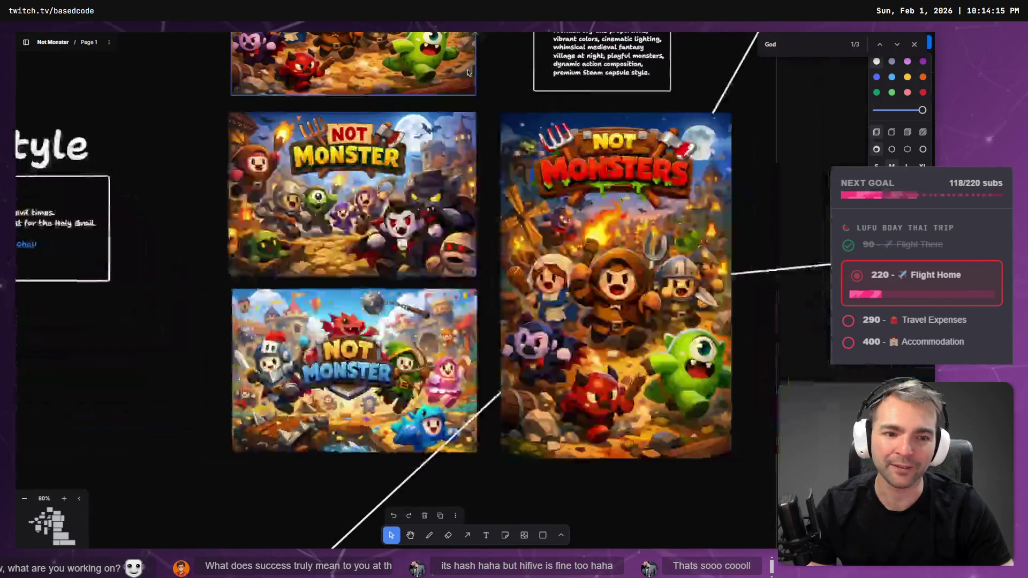
pyautogui.scroll(-3, 557, 331)
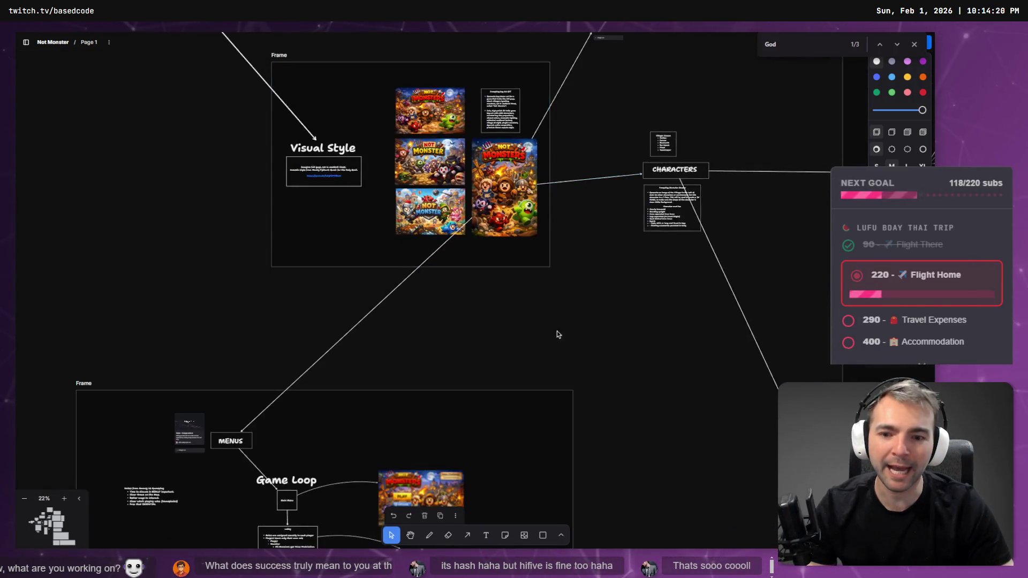
pyautogui.scroll(8, 335, 252)
pyautogui.scroll(2, 364, 252)
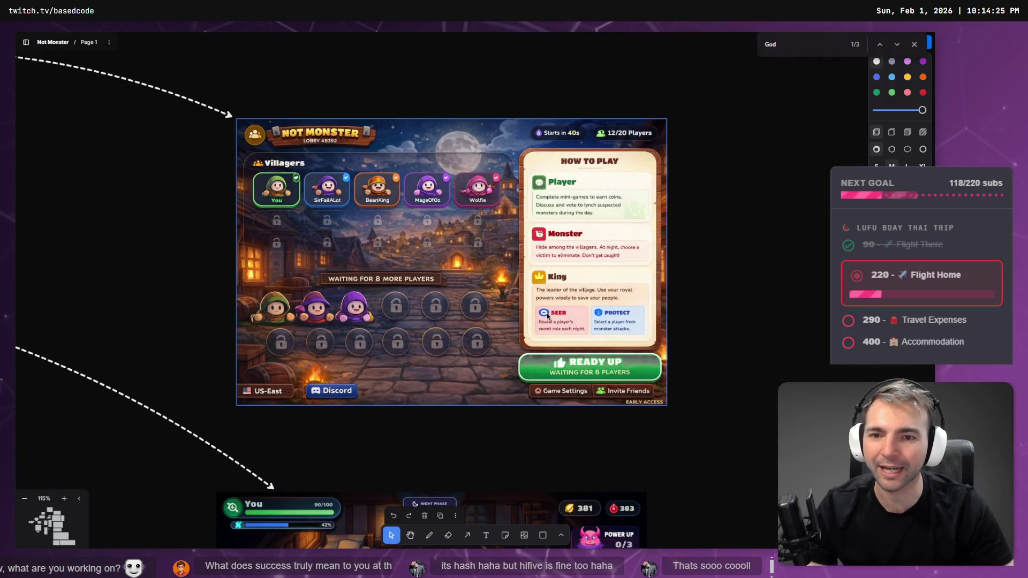
pyautogui.scroll(-7, 547, 316)
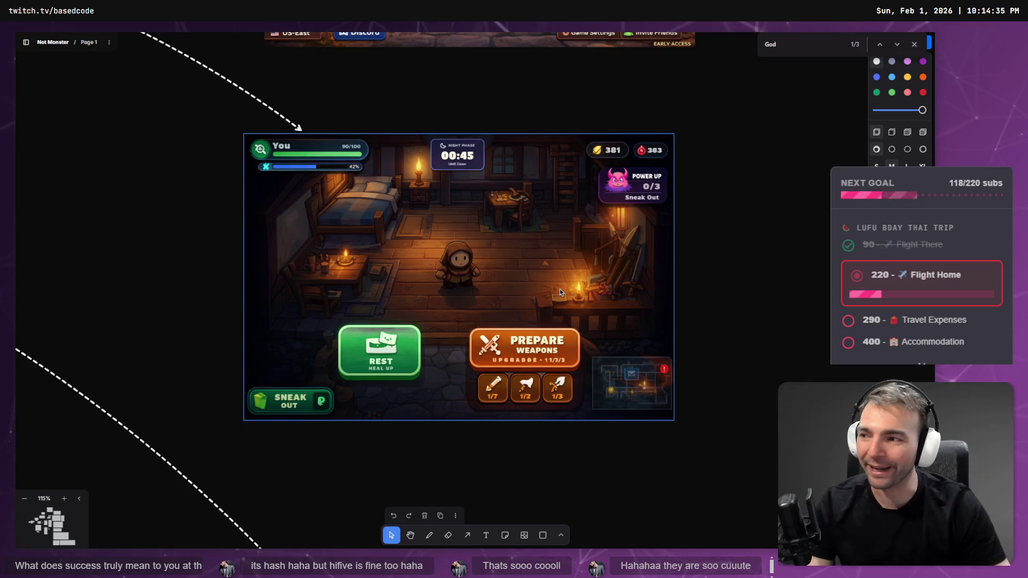
pyautogui.scroll(2, 476, 274)
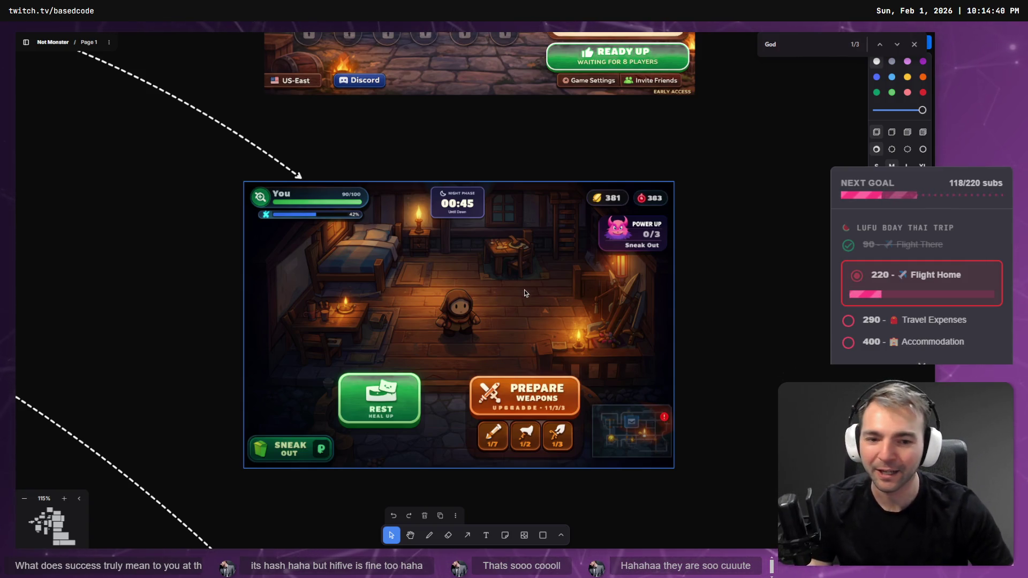
pyautogui.moveTo(528, 305); pyautogui.dragTo(468, 259)
pyautogui.scroll(-3, 400, 303)
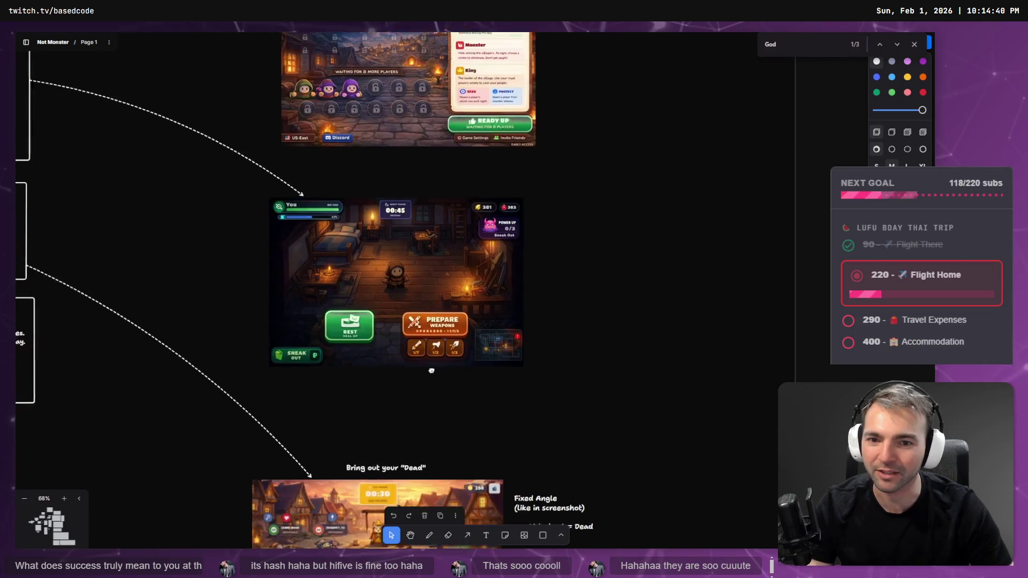
# Browse the 'Bring out your Dead', brawl and Game Over mockup screenshots
pyautogui.scroll(-5, 412, 321)
pyautogui.scroll(5, 422, 334)
pyautogui.scroll(-2, 421, 333)
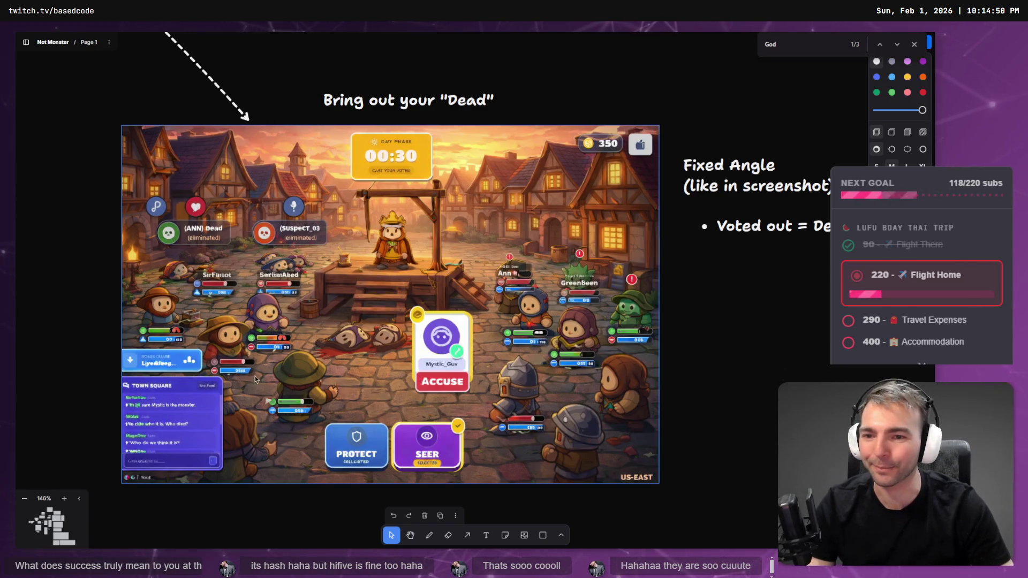
pyautogui.hscroll(-2, 362, 297)
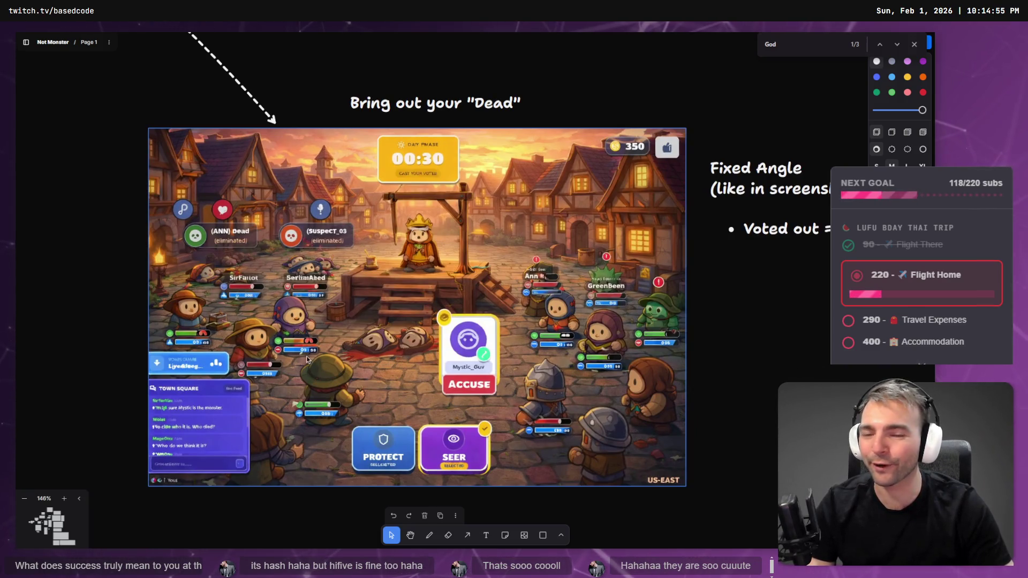
pyautogui.scroll(-3, 307, 358)
pyautogui.hscroll(-10, 313, 289)
pyautogui.scroll(2, 567, 179)
pyautogui.scroll(-1, 567, 179)
pyautogui.scroll(2, 561, 185)
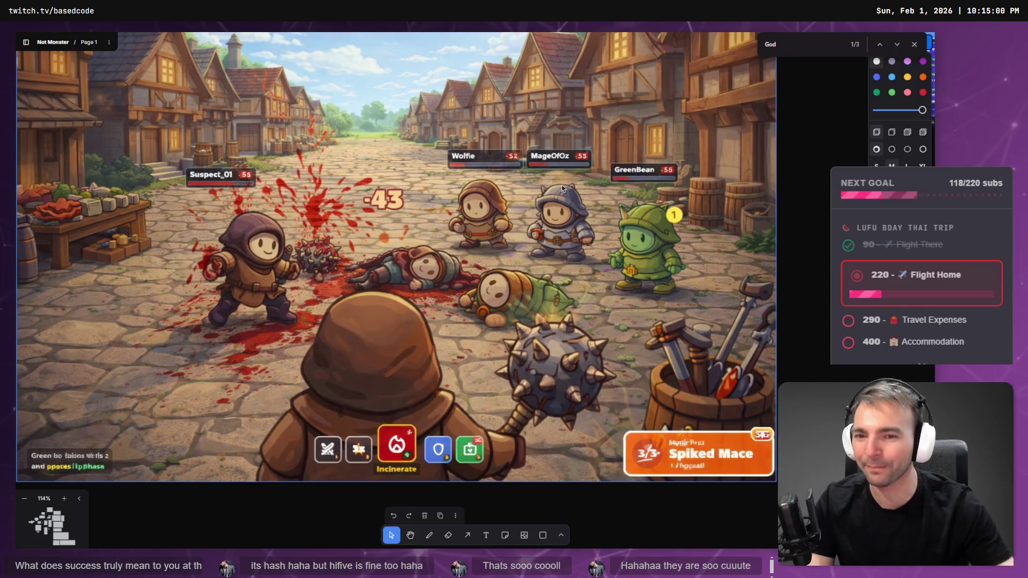
pyautogui.scroll(-1, 537, 176)
pyautogui.scroll(2, 475, 220)
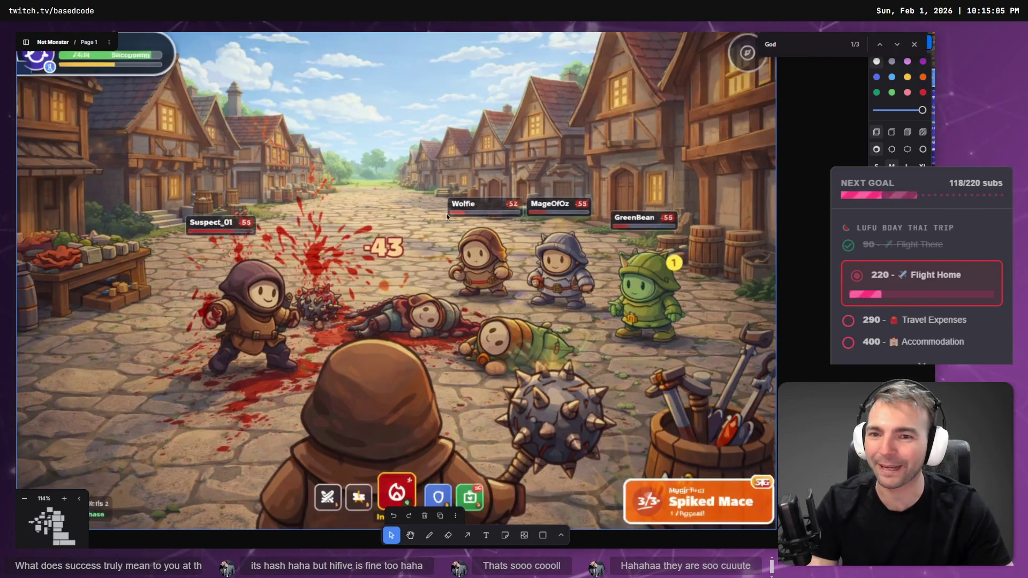
pyautogui.scroll(-5, 513, 343)
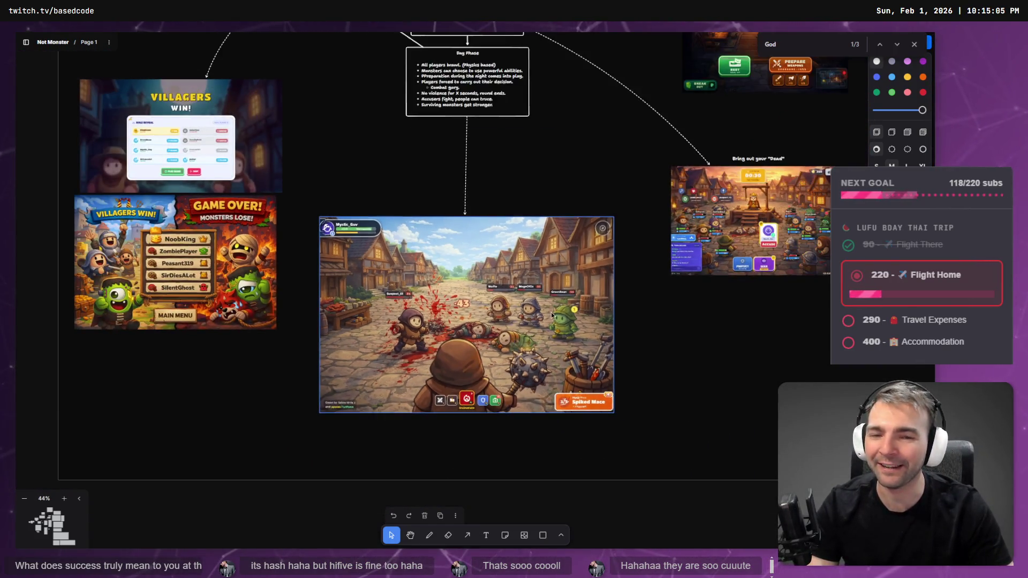
pyautogui.scroll(3, 493, 346)
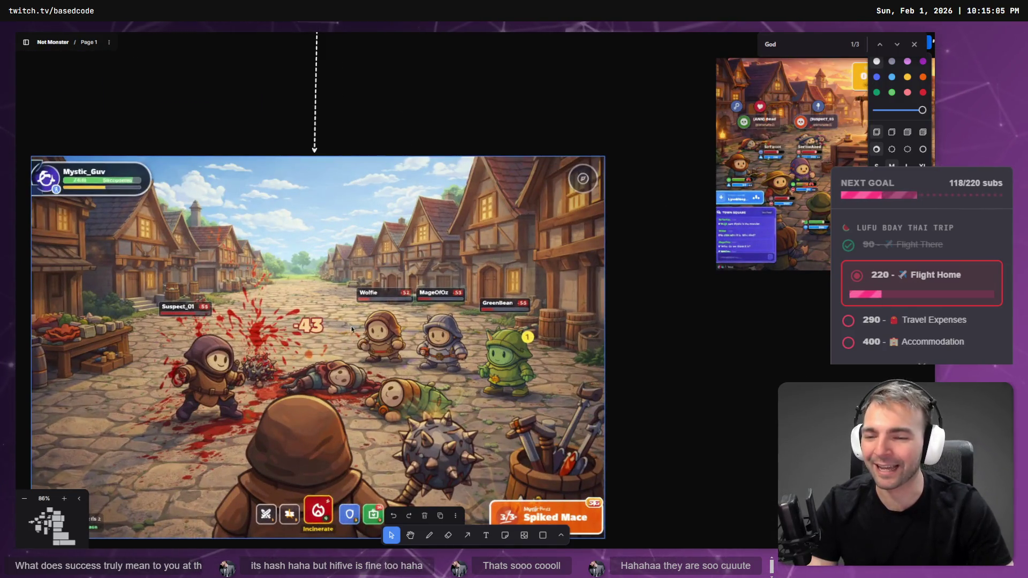
pyautogui.scroll(-2, 479, 311)
pyautogui.scroll(5, 476, 223)
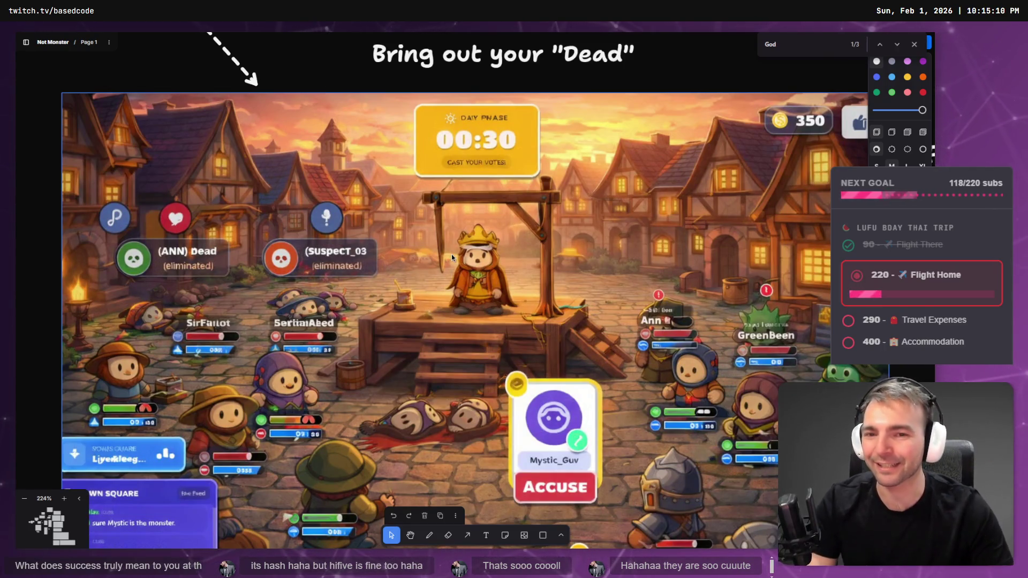
pyautogui.scroll(-3, 330, 349)
pyautogui.scroll(-5, 145, 298)
# Zoom out and pan to show the full game-flow diagram with its phase notes
pyautogui.hscroll(-3, 593, 340)
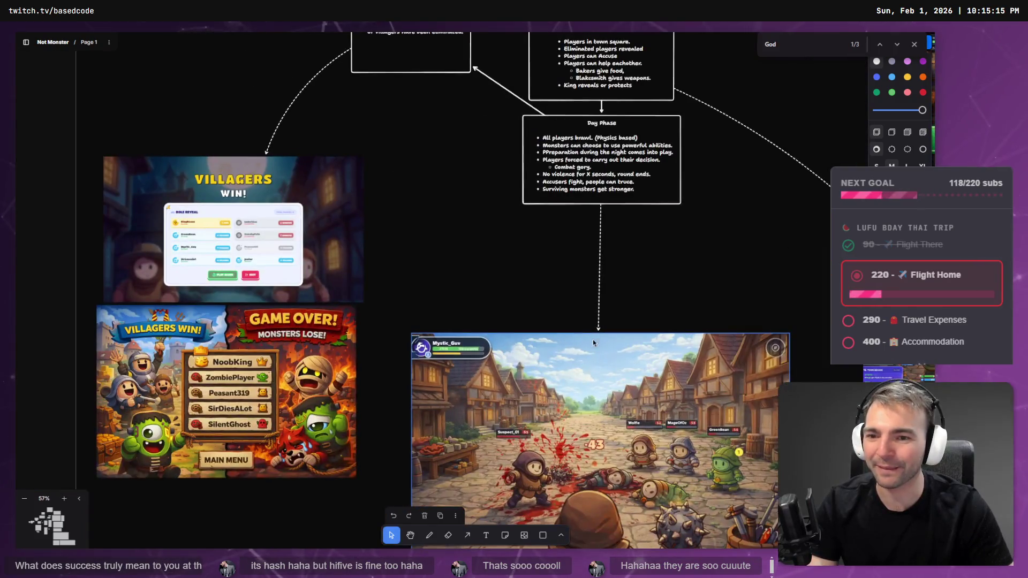
pyautogui.scroll(5, 407, 362)
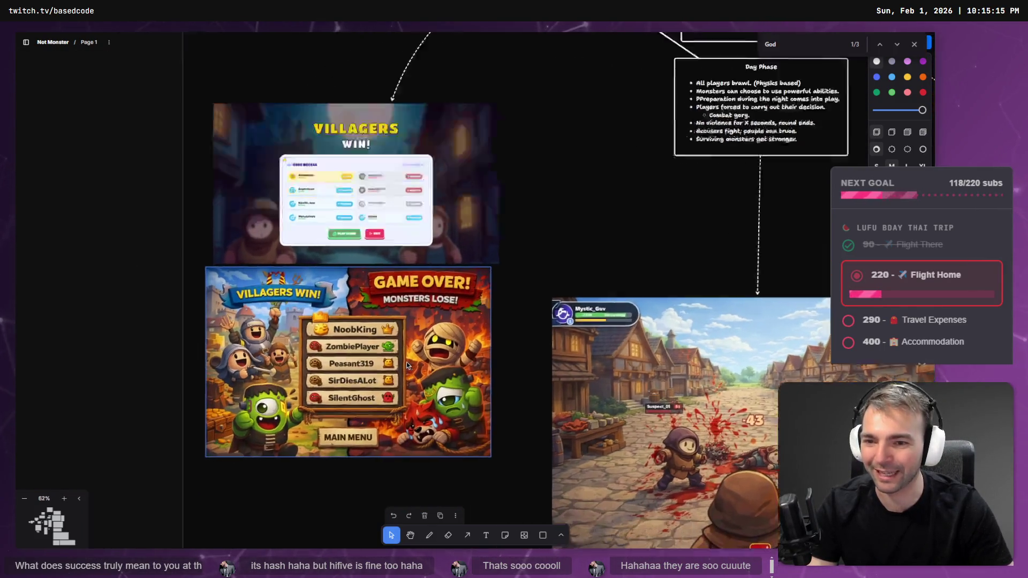
pyautogui.scroll(-2, 414, 371)
pyautogui.hscroll(-4, 414, 371)
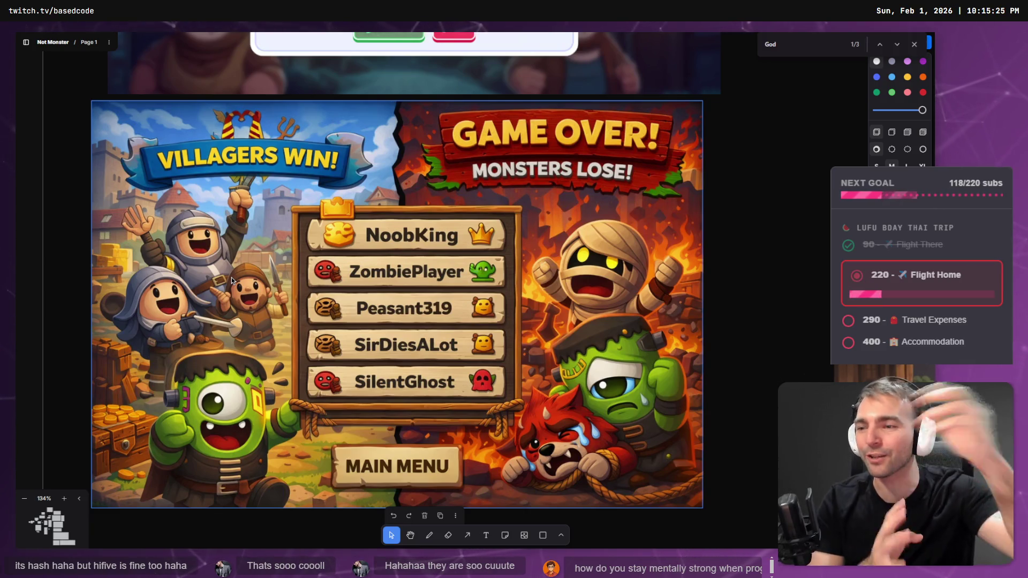
pyautogui.hscroll(2, 436, 217)
pyautogui.scroll(1, 436, 217)
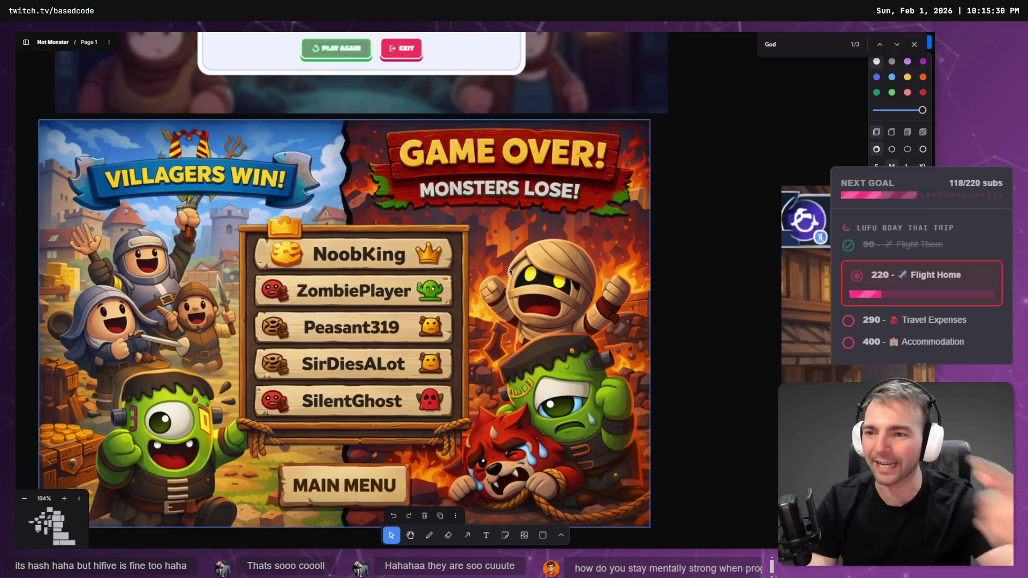
pyautogui.scroll(-10, 510, 271)
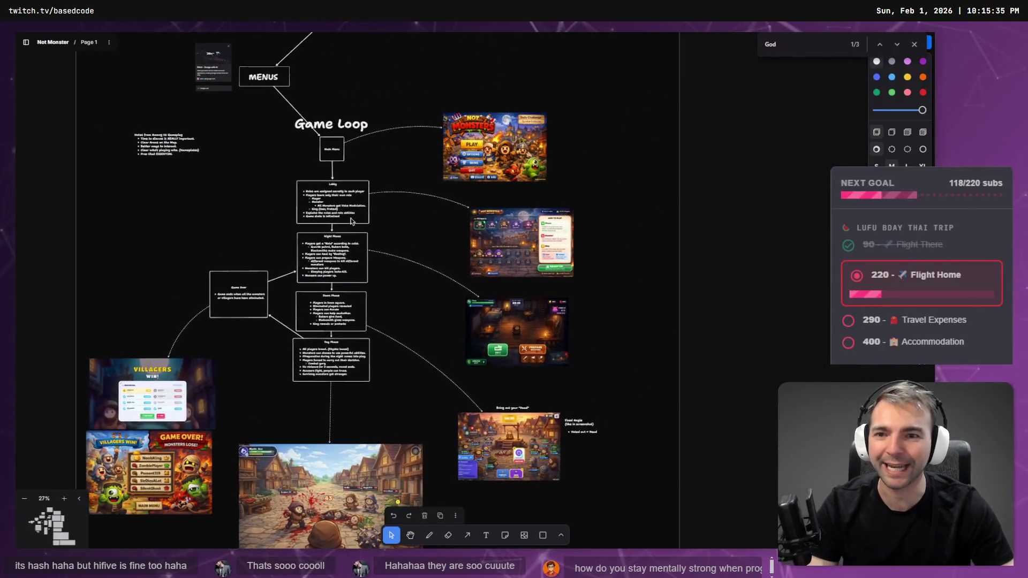
pyautogui.moveTo(352, 221)
pyautogui.mouseDown()
pyautogui.moveTo(508, 444)
pyautogui.moveTo(471, 482)
pyautogui.moveTo(472, 434)
pyautogui.mouseUp()
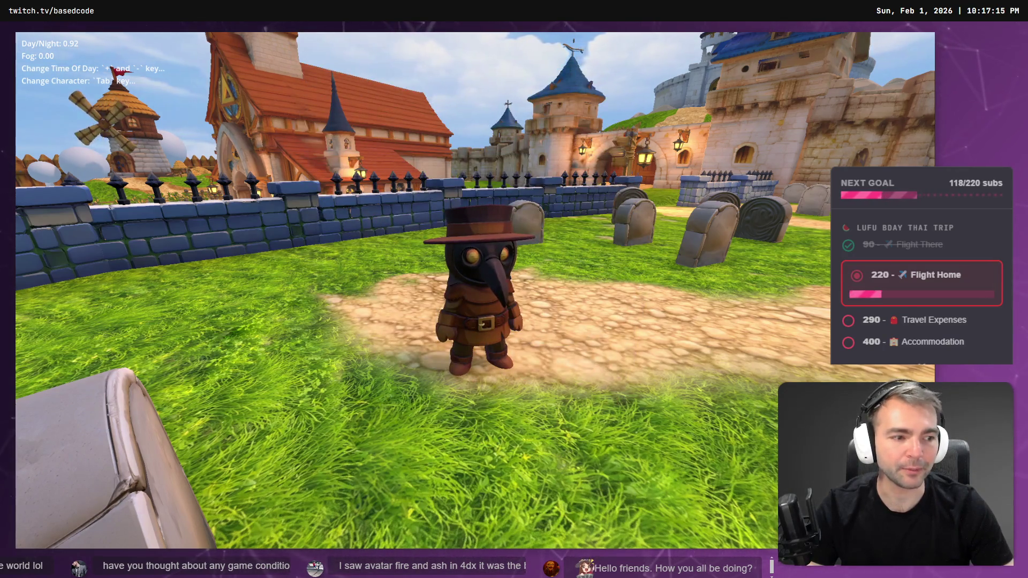
# Walk the plague doctor from the sunny graveyard to the foggy lamppost at night
pyautogui.press('a')
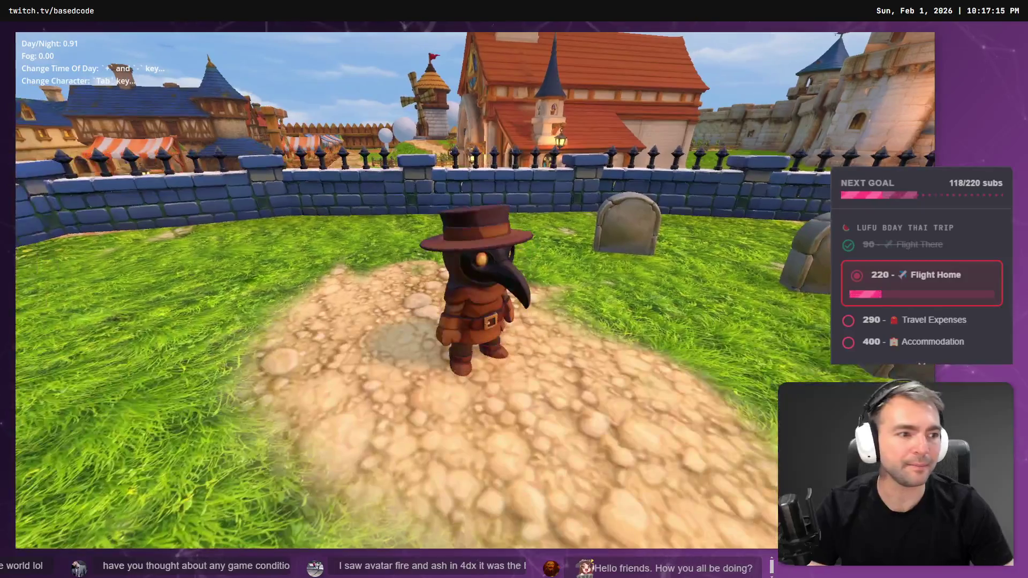
pyautogui.press('d')
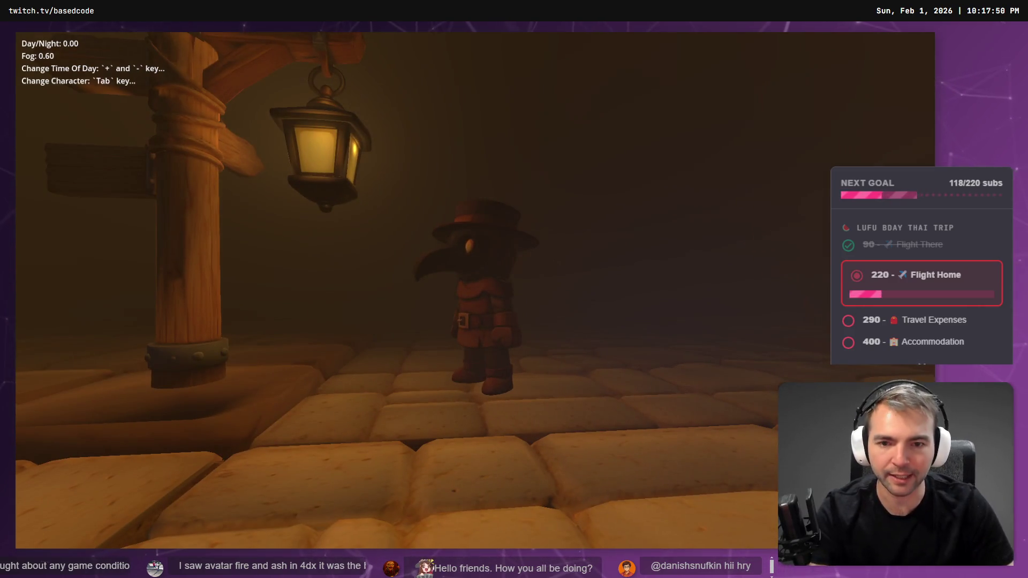
# Cycle to the knife-wielding character and walk it past the lamppost into the fog
pyautogui.press('s')
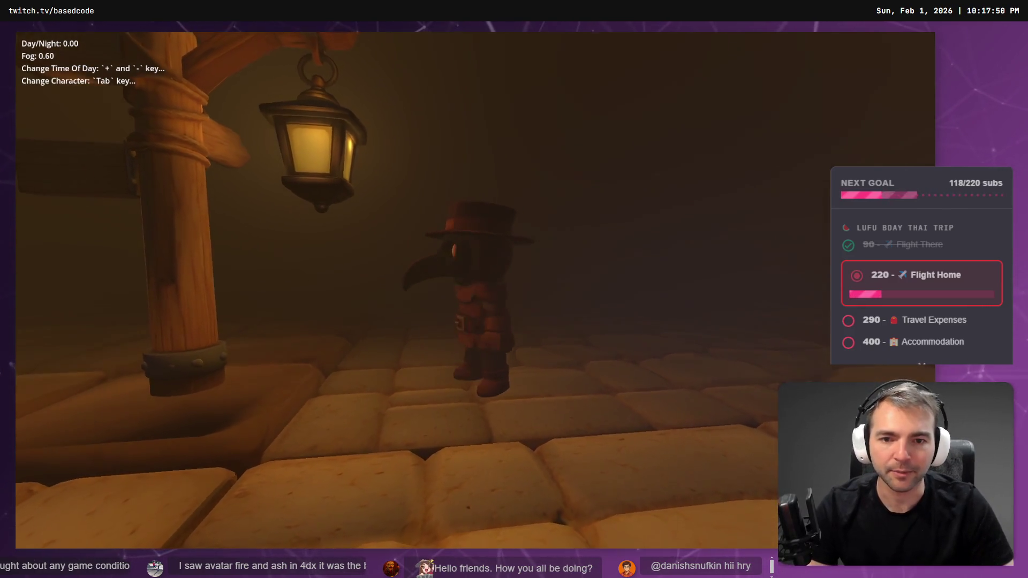
pyautogui.press('Tab')
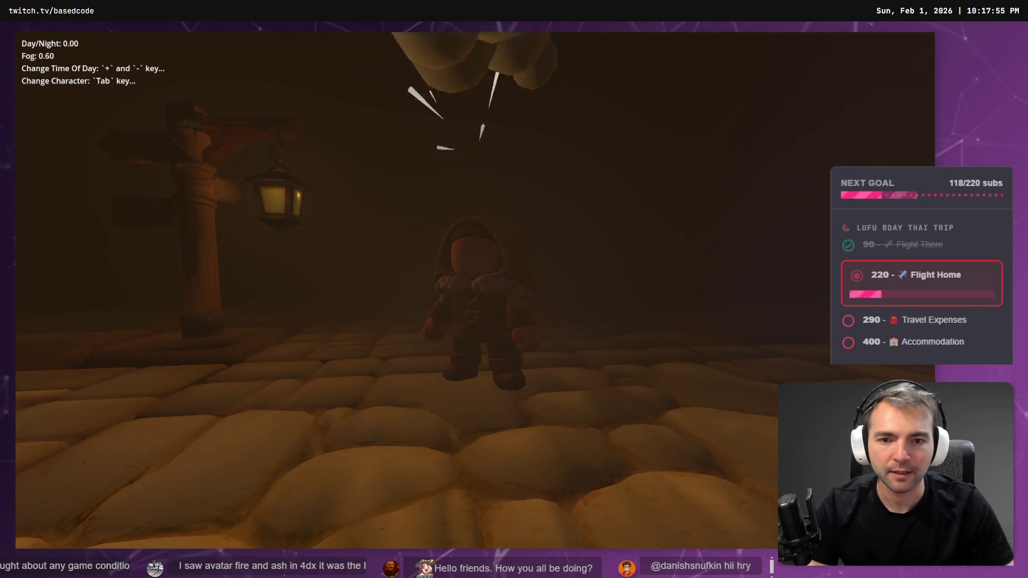
pyautogui.press('Tab')
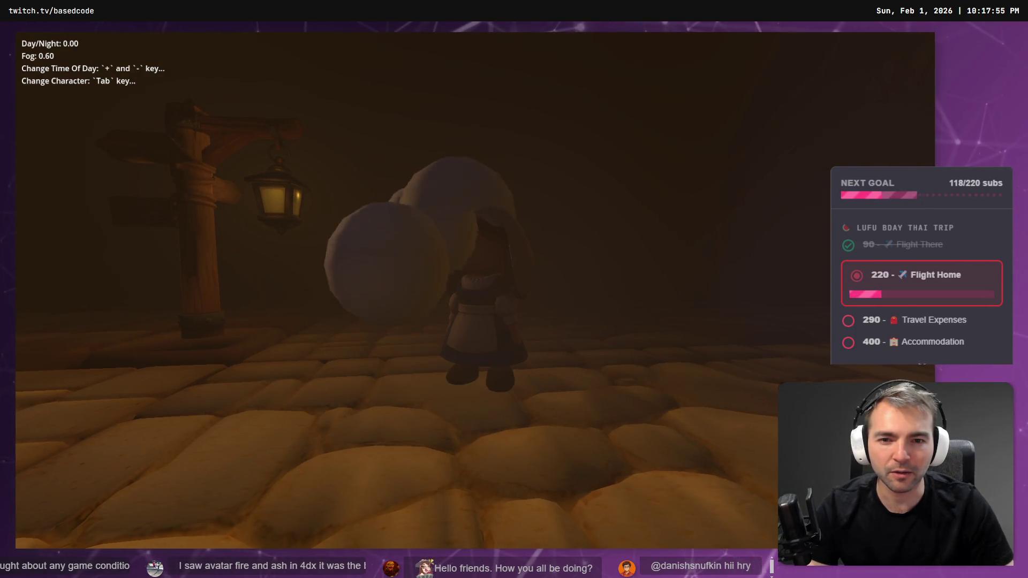
pyautogui.press('Tab')
pyautogui.press('w')
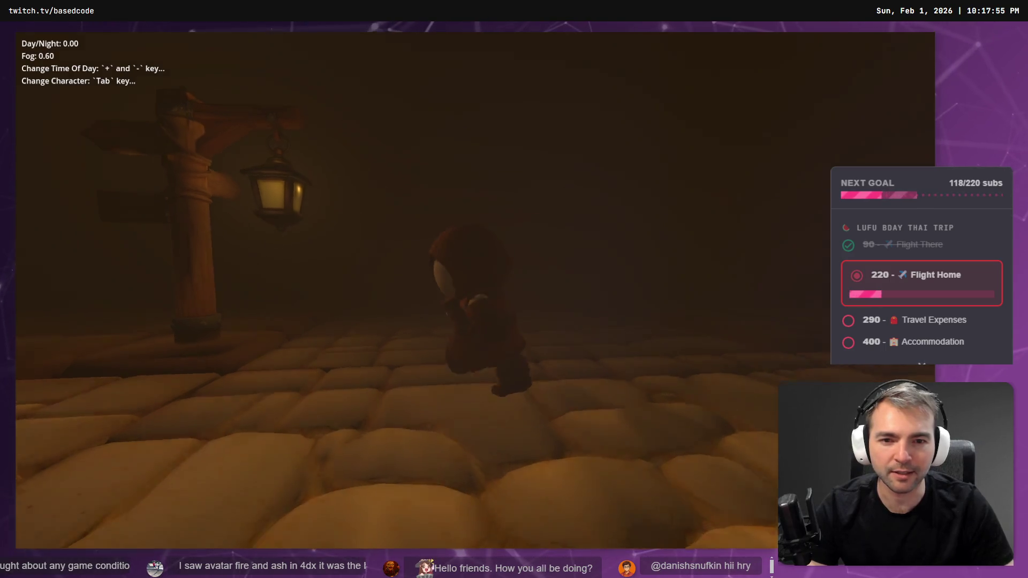
pyautogui.press('w')
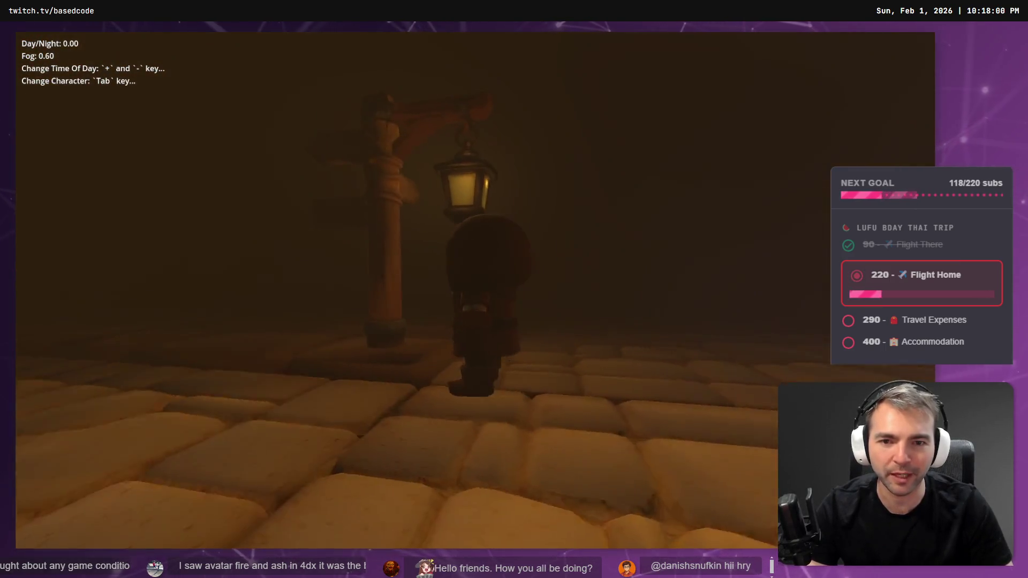
pyautogui.press('w')
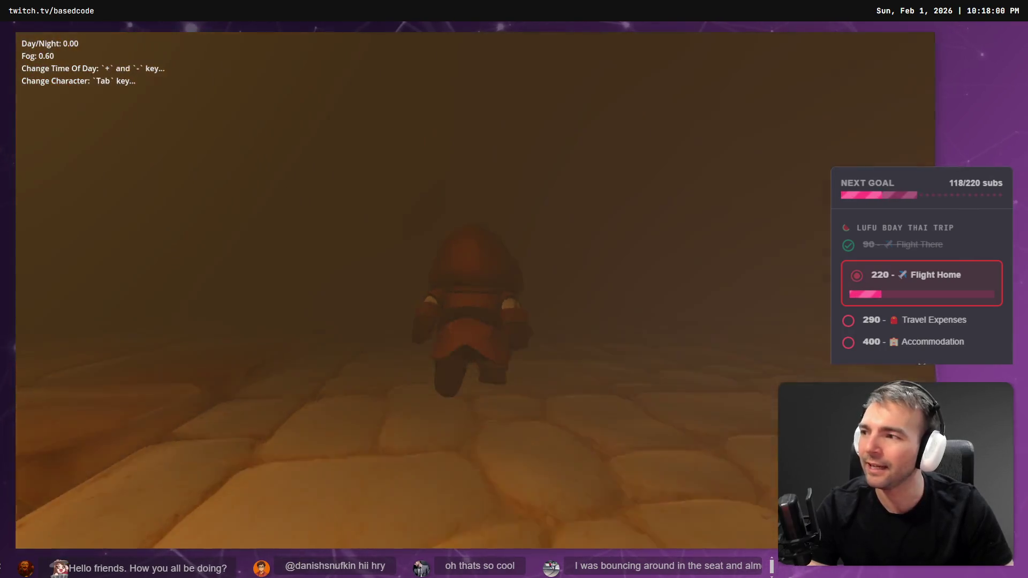
pyautogui.press('s')
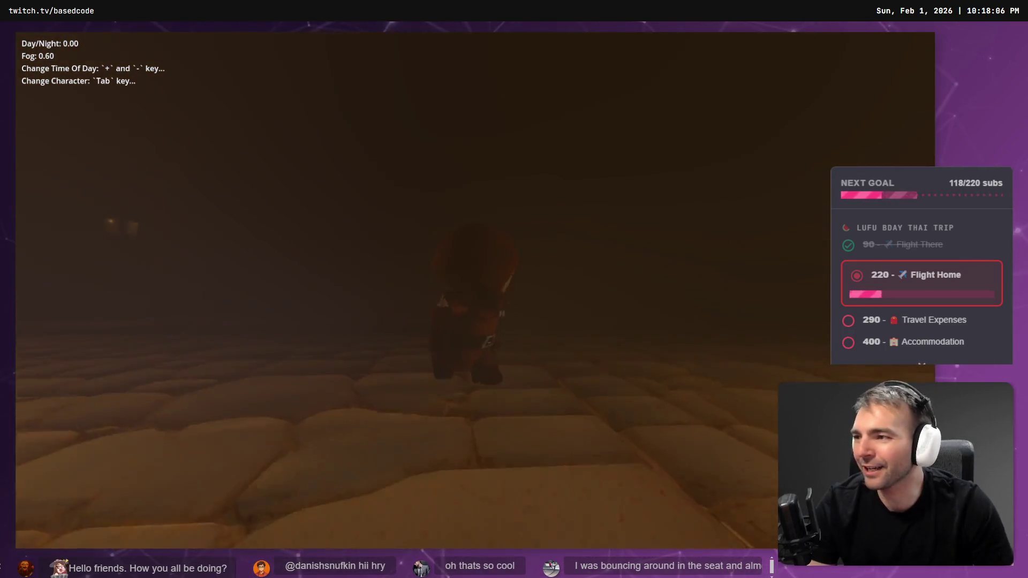
# Switch to the wolf, raise Day/Night to 0.99, and run onto the gallows platform
pyautogui.press('Tab')
pyautogui.press('Tab')
pyautogui.press('Tab')
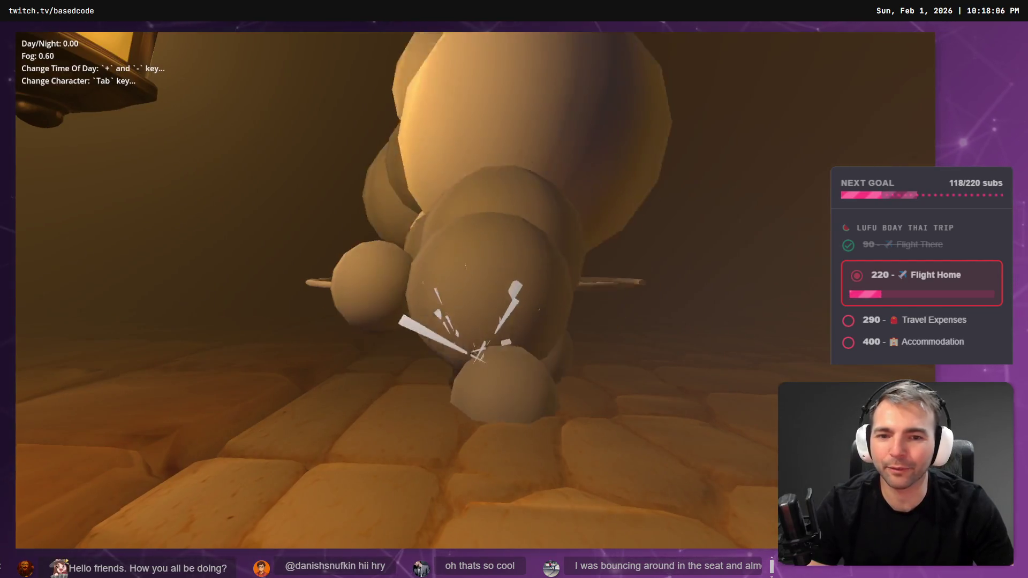
pyautogui.press('Tab')
pyautogui.press('Tab')
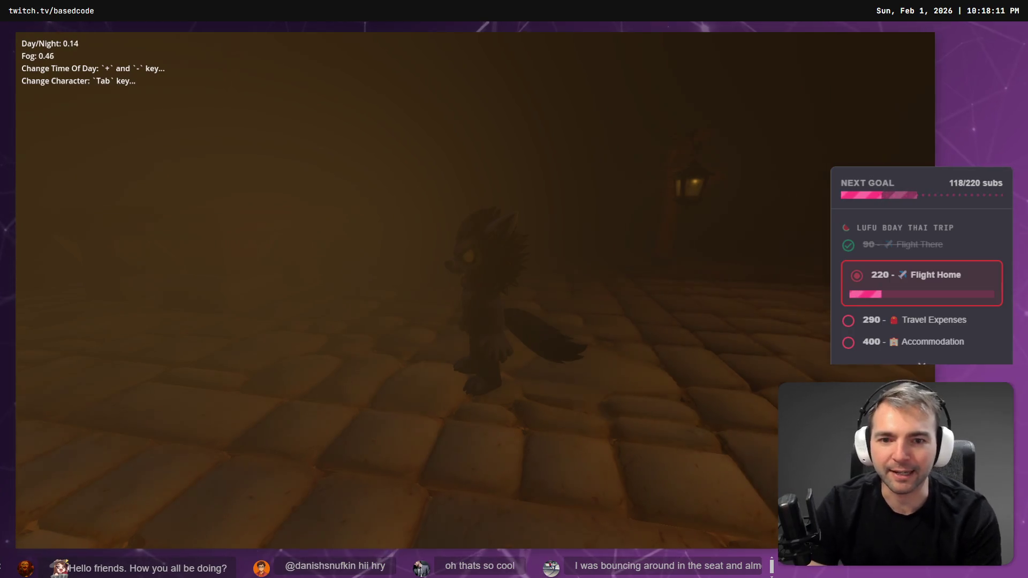
pyautogui.press('+')
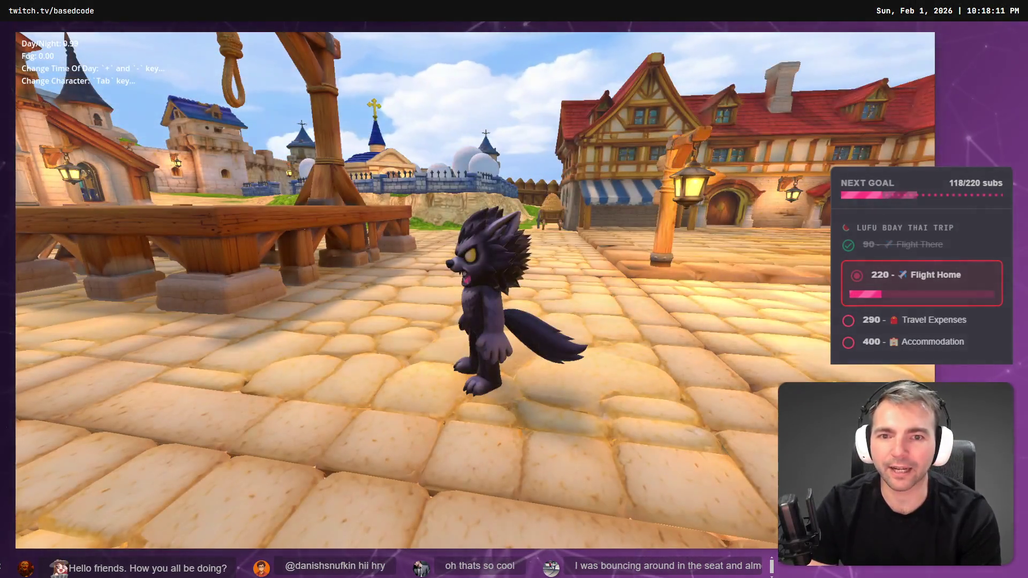
pyautogui.press('w')
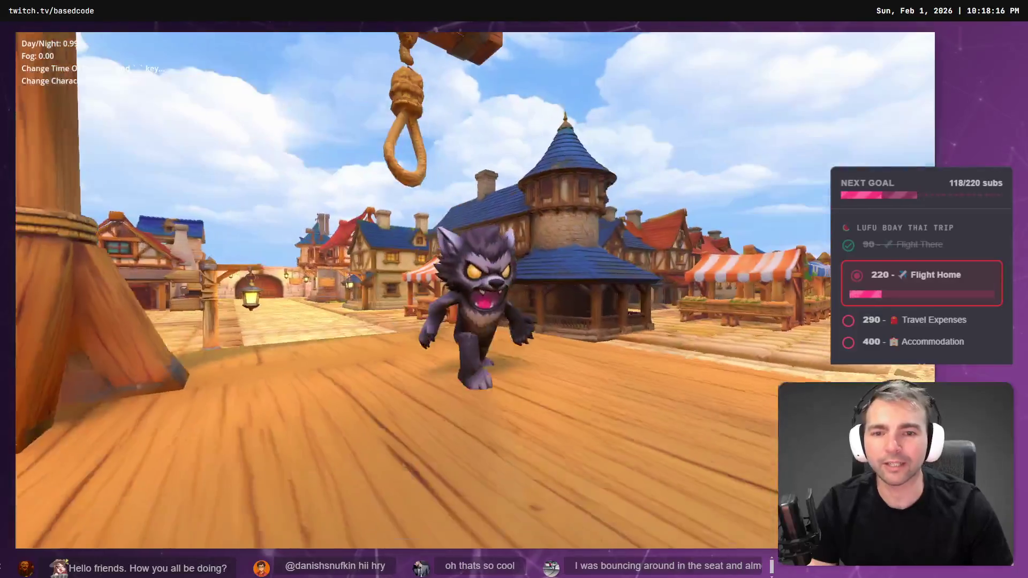
pyautogui.press('d')
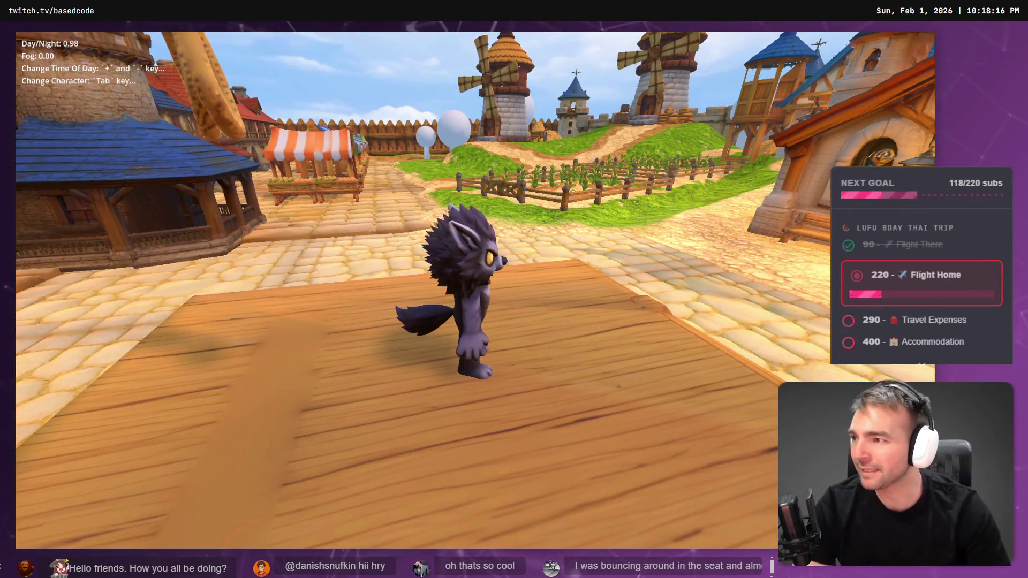
pyautogui.press('a')
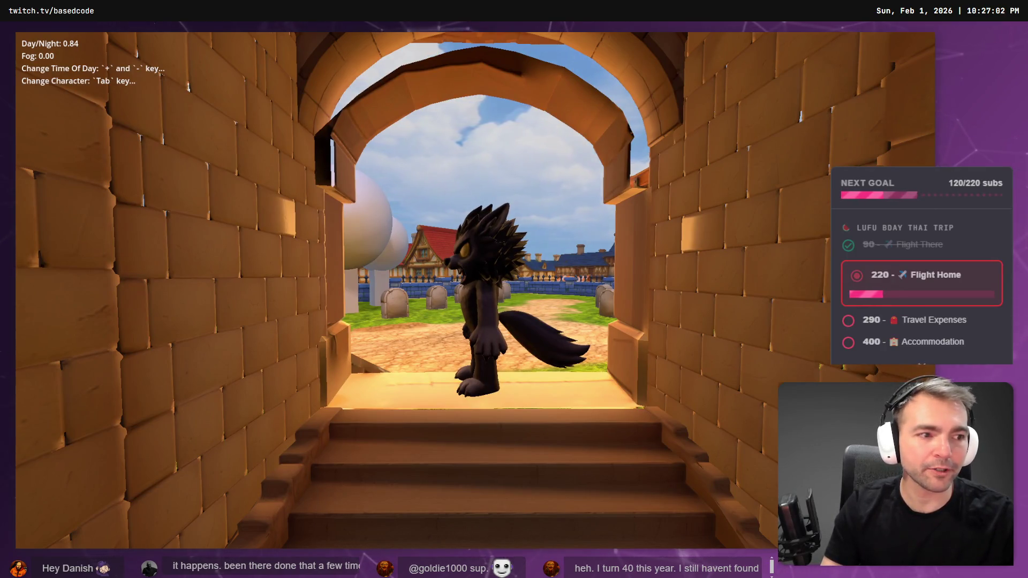
# Stop the crypt-entrance playtest with F8 and return to the editor
pyautogui.press('F8')
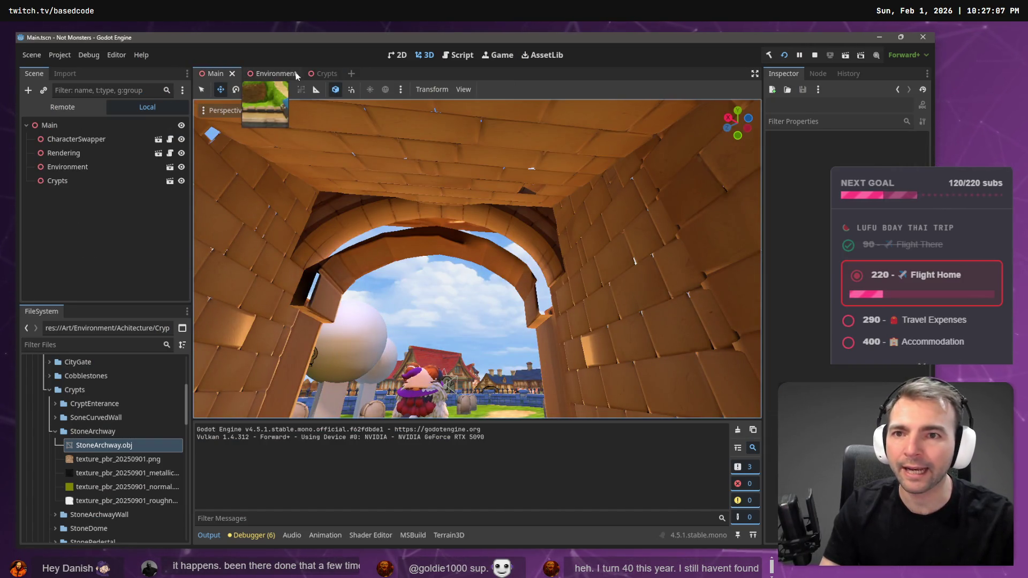
# Frame the StoneArchway in Crypts, drag it down, and inspect it from the Main scene
pyautogui.click(324, 74)
pyautogui.press('f')
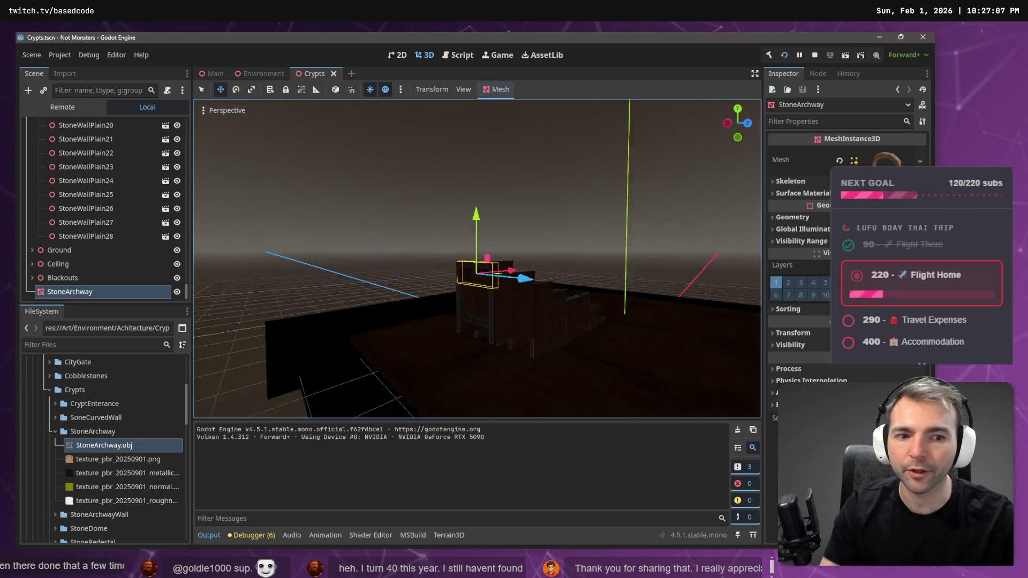
pyautogui.scroll(-6, 541, 211)
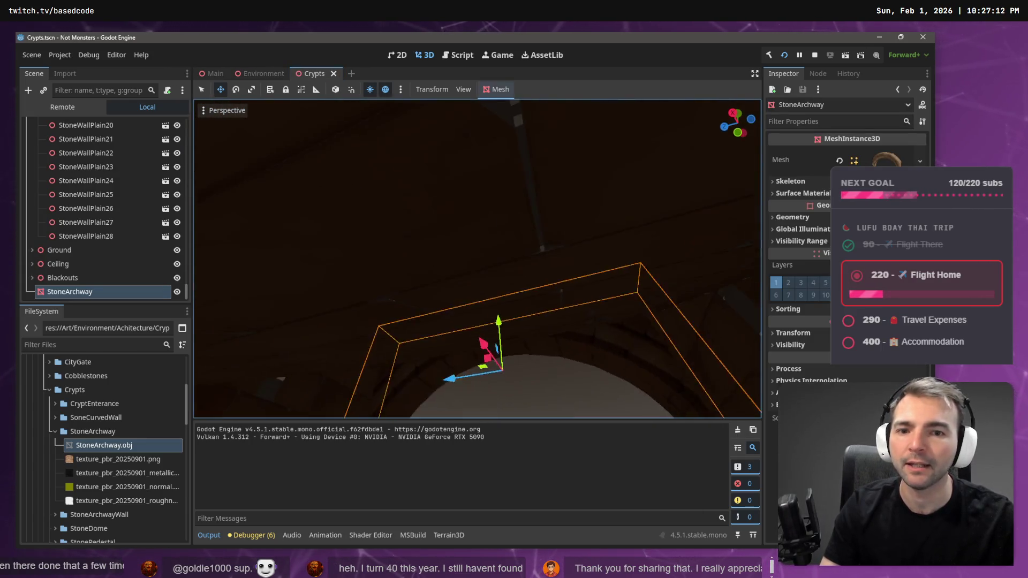
pyautogui.moveTo(503, 204)
pyautogui.mouseDown()
pyautogui.moveTo(489, 207)
pyautogui.moveTo(495, 216)
pyautogui.mouseUp()
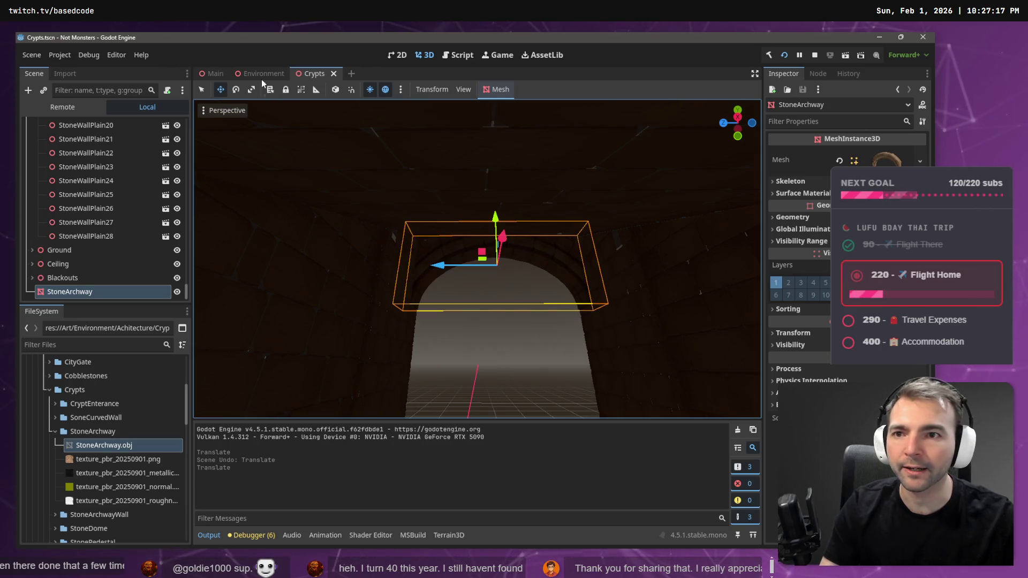
pyautogui.click(233, 74)
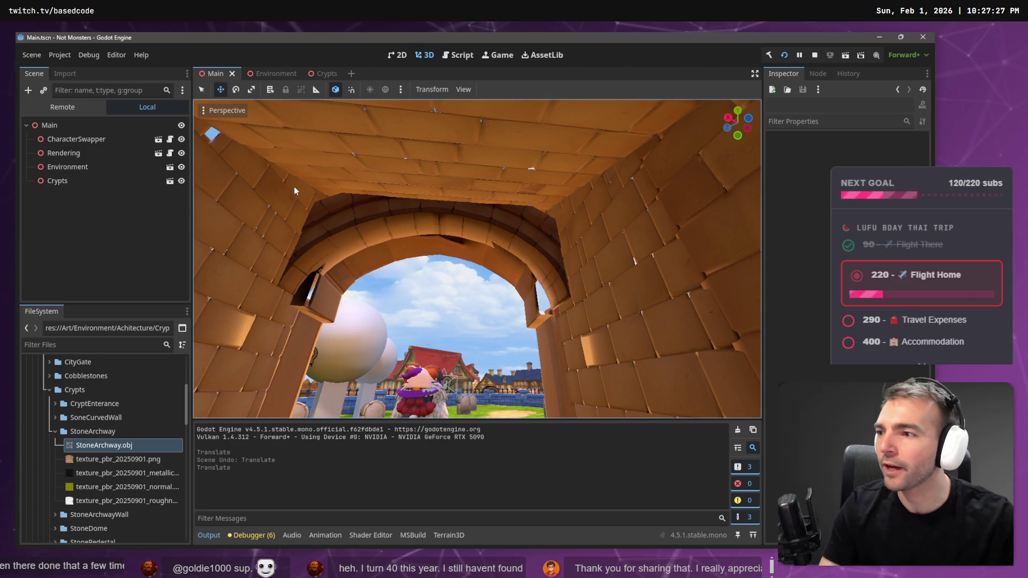
pyautogui.moveTo(294, 187)
pyautogui.mouseDown()
pyautogui.moveTo(268, 182)
pyautogui.moveTo(265, 206)
pyautogui.mouseUp()
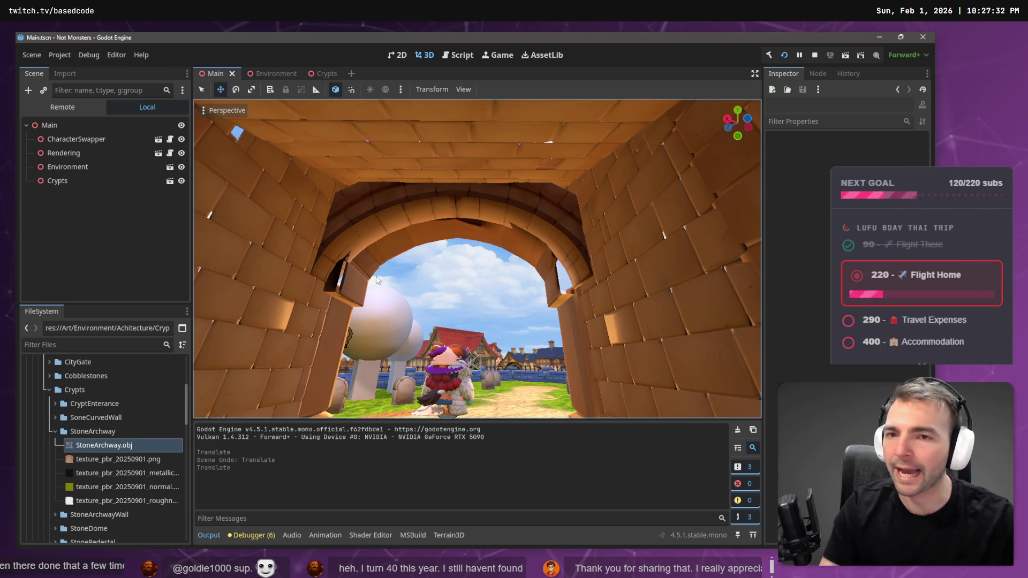
# Lower the archway slightly more and recheck the tunnel view in the Main scene
pyautogui.moveTo(271, 76)
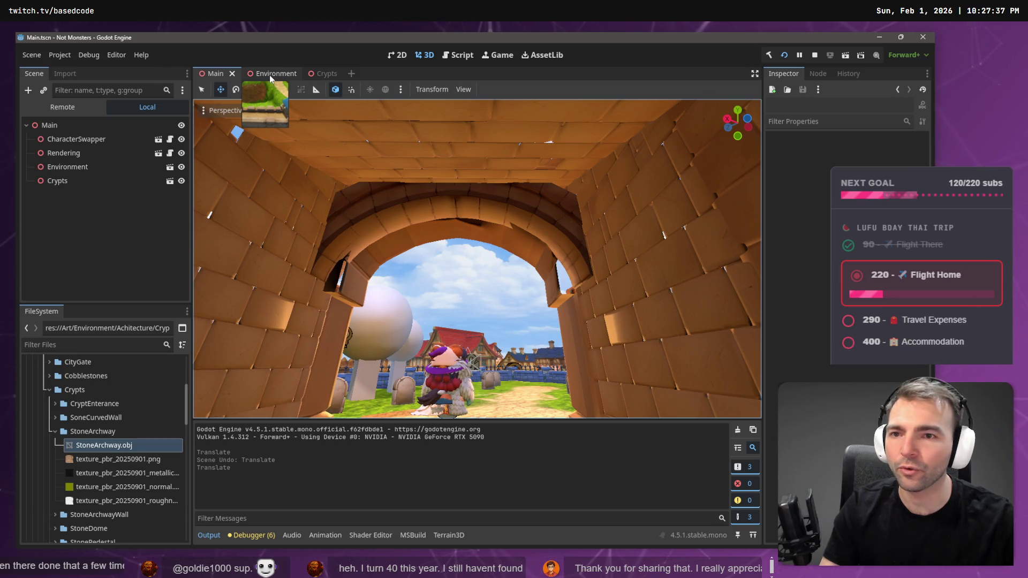
pyautogui.click(328, 75)
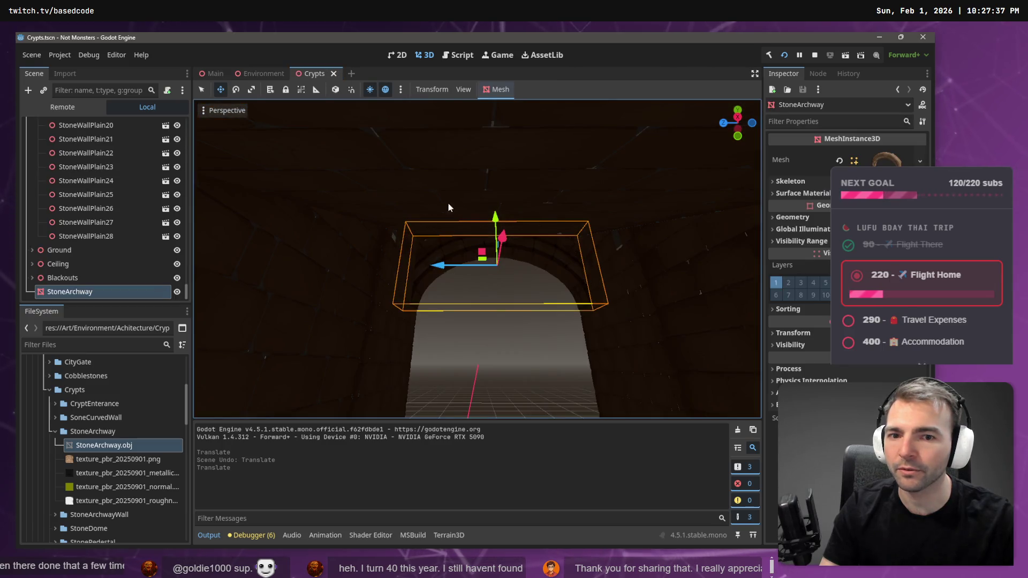
pyautogui.moveTo(495, 219); pyautogui.dragTo(496, 222)
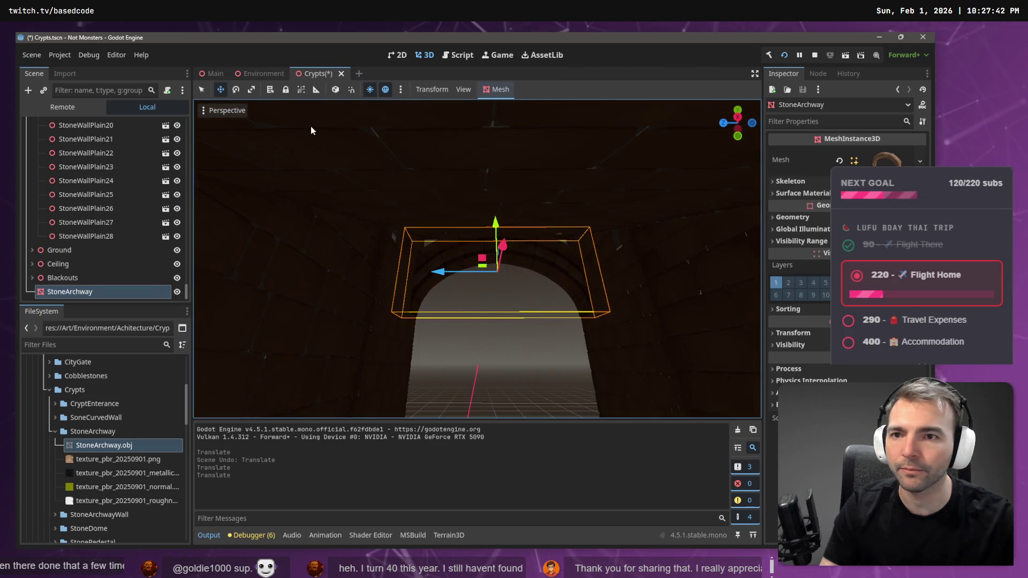
pyautogui.click(216, 75)
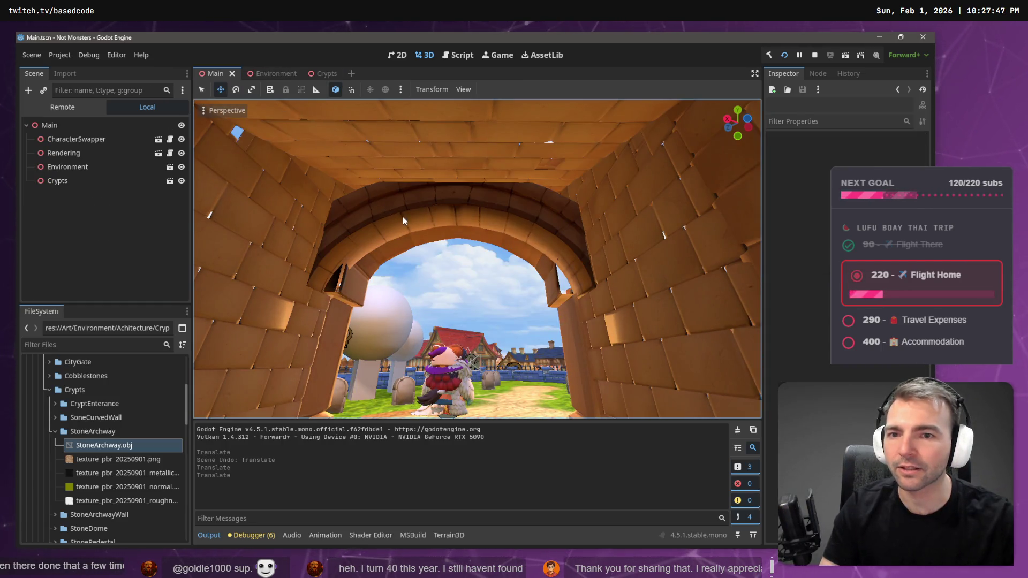
pyautogui.moveTo(403, 217); pyautogui.dragTo(402, 215)
pyautogui.scroll(-5, 387, 244)
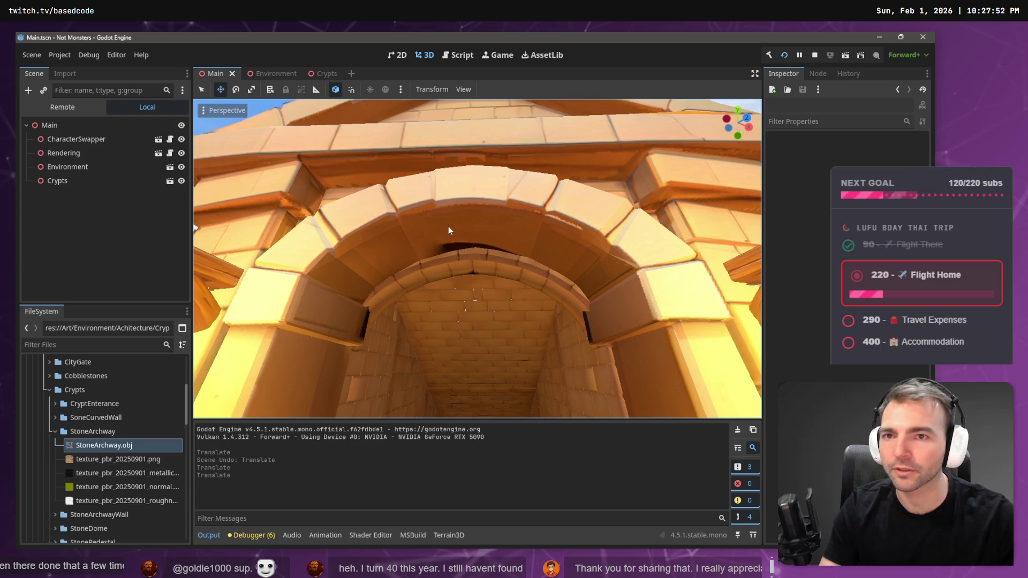
pyautogui.click(324, 74)
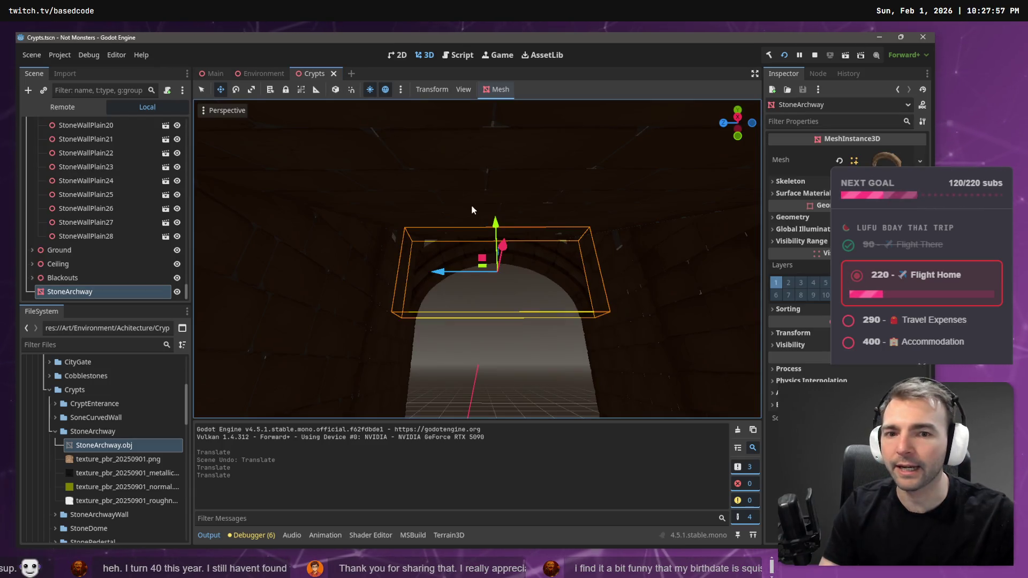
# Raise the archway a little, widen it slightly, and save the Crypts scene
pyautogui.moveTo(494, 220); pyautogui.dragTo(496, 221)
pyautogui.moveTo(496, 220); pyautogui.dragTo(495, 221)
pyautogui.press('w')
pyautogui.press('s')
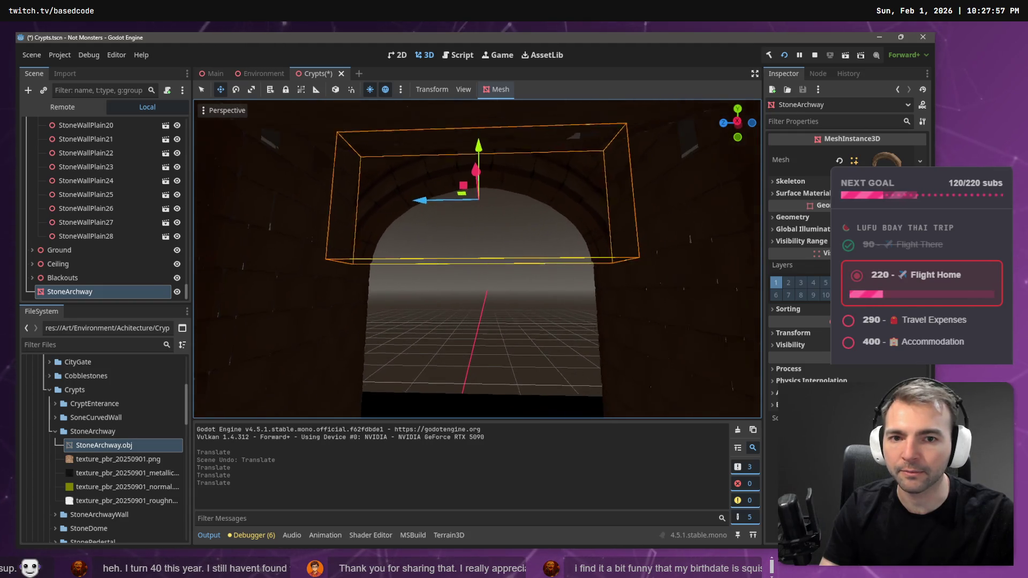
pyautogui.moveTo(423, 205); pyautogui.dragTo(423, 209)
pyautogui.click(469, 263)
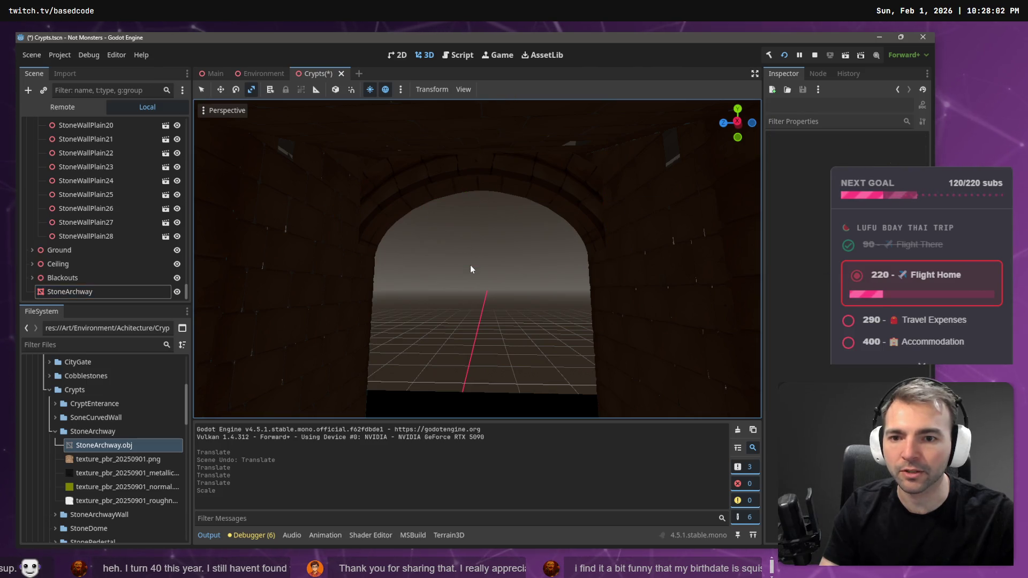
pyautogui.press('w')
pyautogui.hotkey('ctrl', 's')
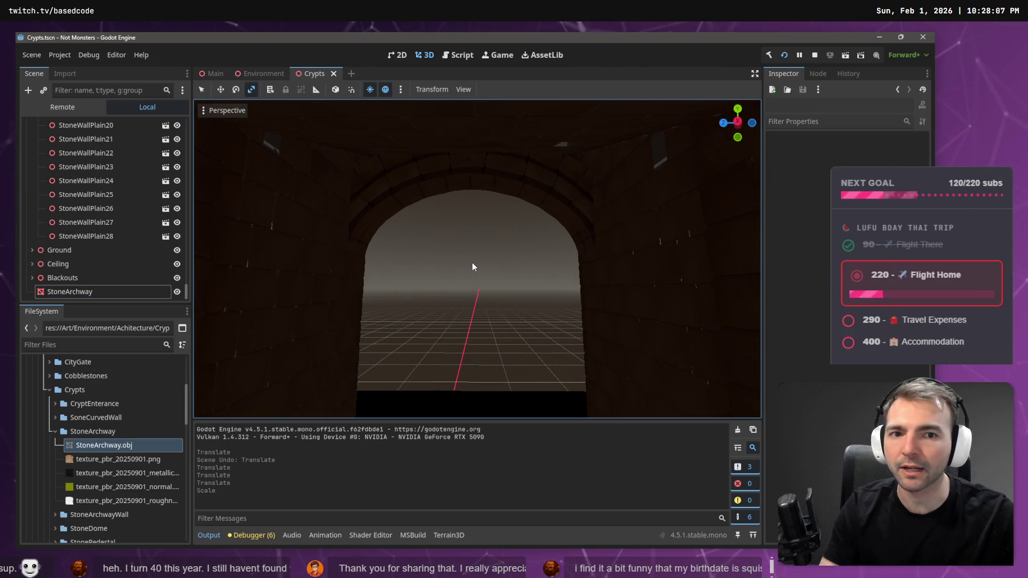
# Nudge the archway up once more, save again, and fly the view through to the staircase
pyautogui.click(479, 169)
pyautogui.moveTo(471, 153); pyautogui.dragTo(470, 152)
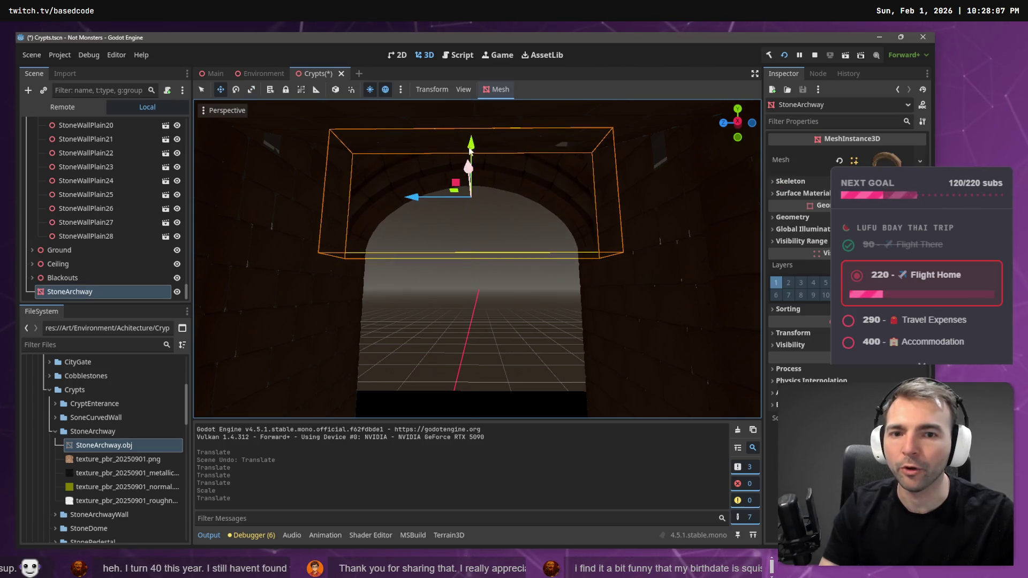
pyautogui.click(500, 257)
pyautogui.hotkey('ctrl', 's')
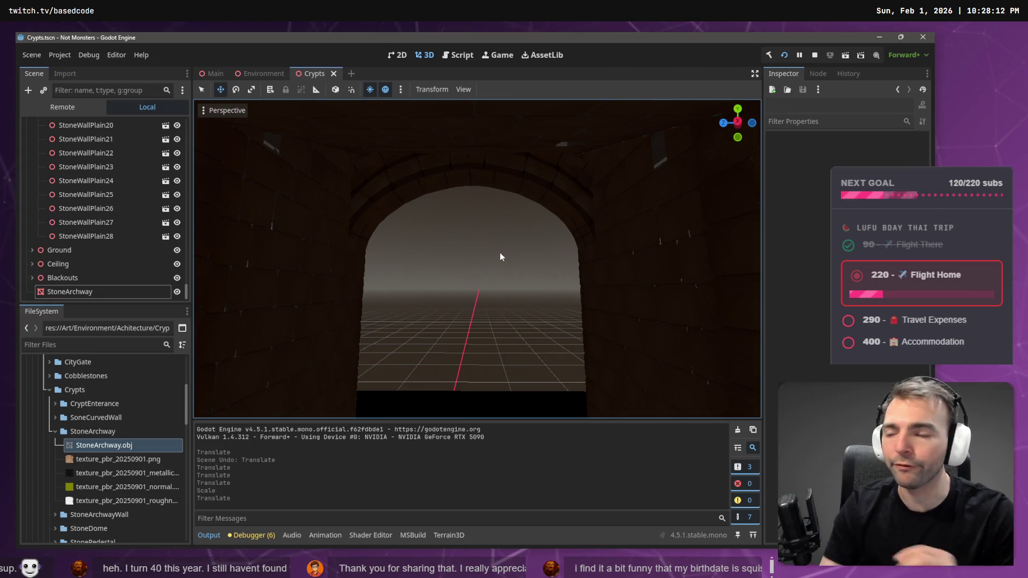
pyautogui.moveTo(499, 252)
pyautogui.mouseDown()
pyautogui.moveTo(546, 257)
pyautogui.moveTo(416, 169)
pyautogui.mouseUp()
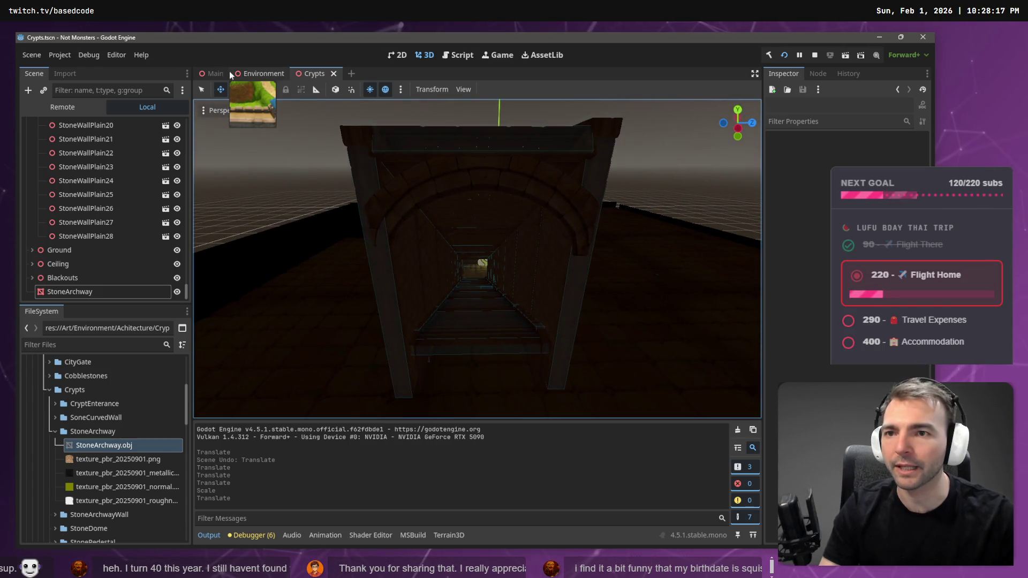
pyautogui.moveTo(207, 74)
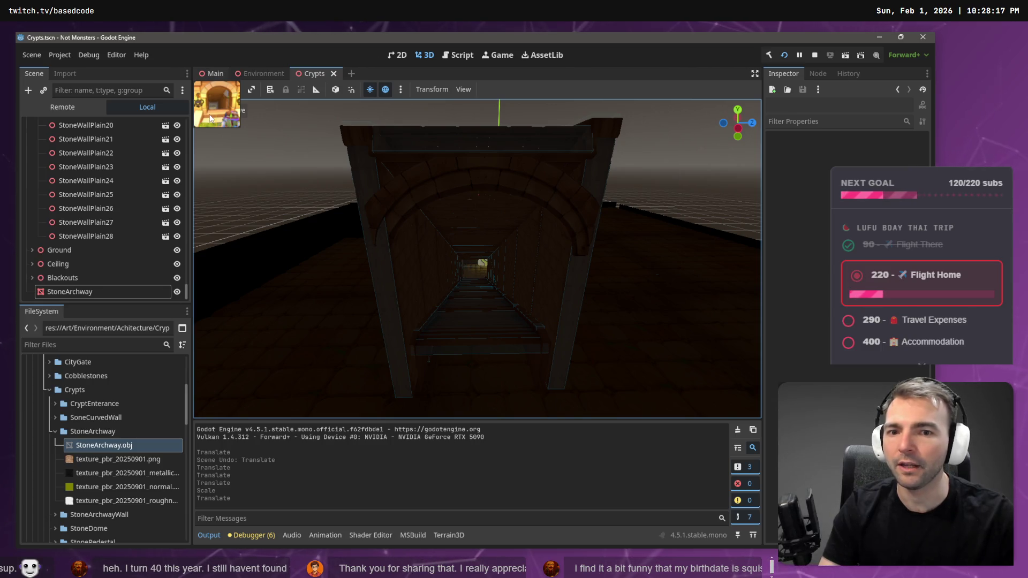
pyautogui.hotkey('ctrl', 'Tab')
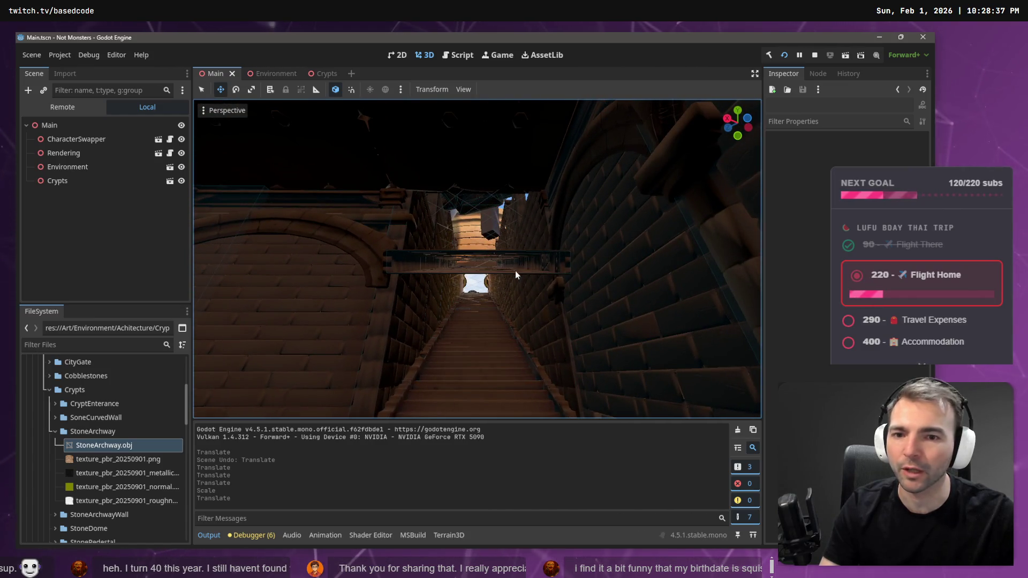
pyautogui.click(323, 73)
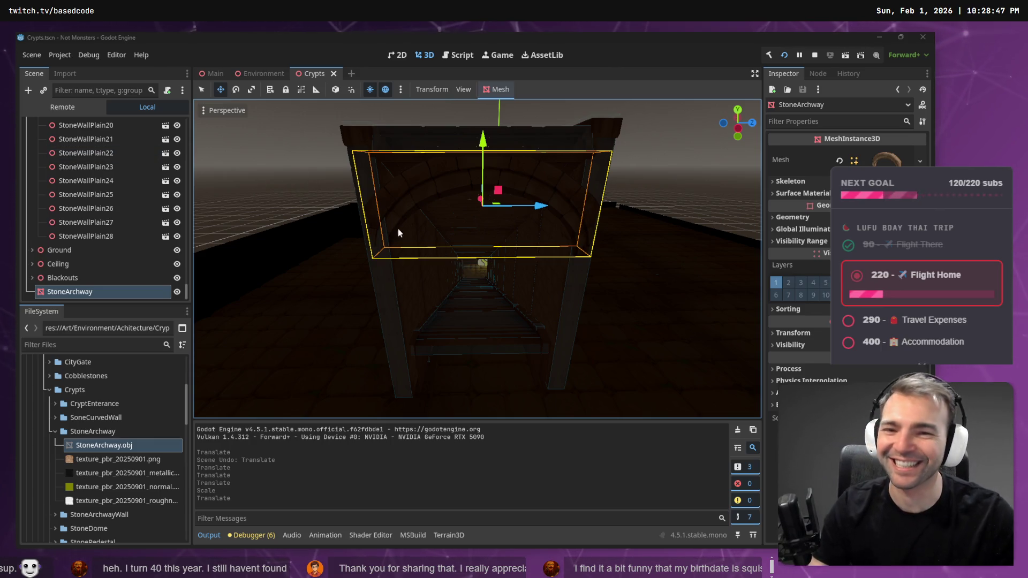
pyautogui.click(674, 166)
pyautogui.moveTo(663, 175); pyautogui.dragTo(624, 181)
pyautogui.click(503, 252)
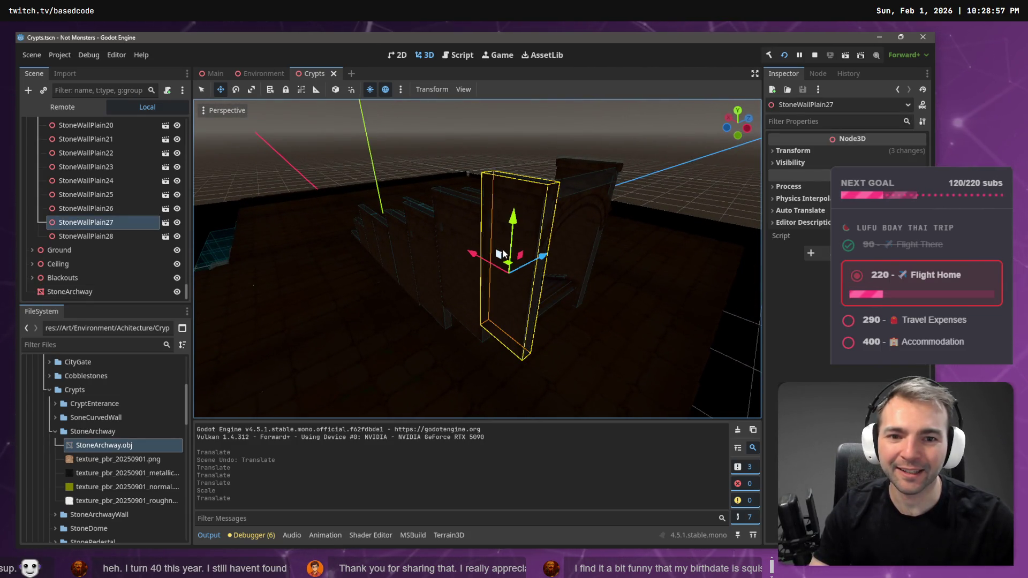
pyautogui.hotkey('ctrl', 'v')
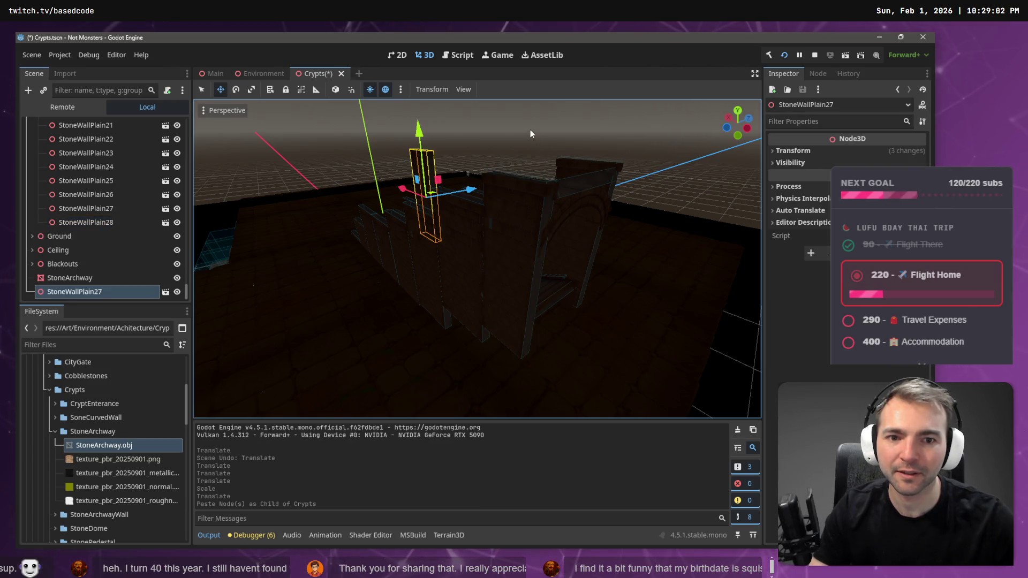
pyautogui.moveTo(410, 197); pyautogui.dragTo(575, 215)
pyautogui.hotkey('ctrl', 'z')
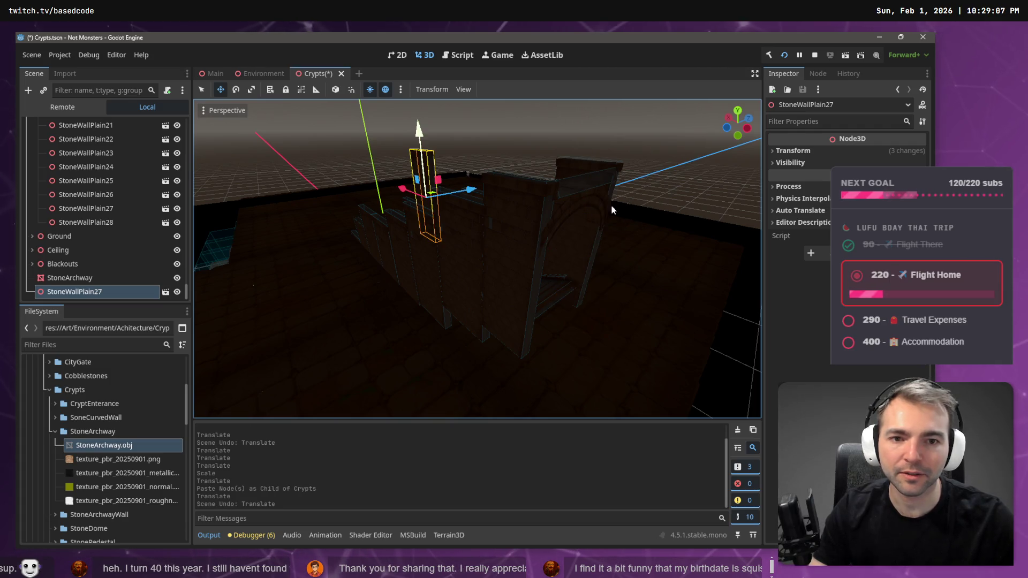
pyautogui.hotkey('ctrl', 'z')
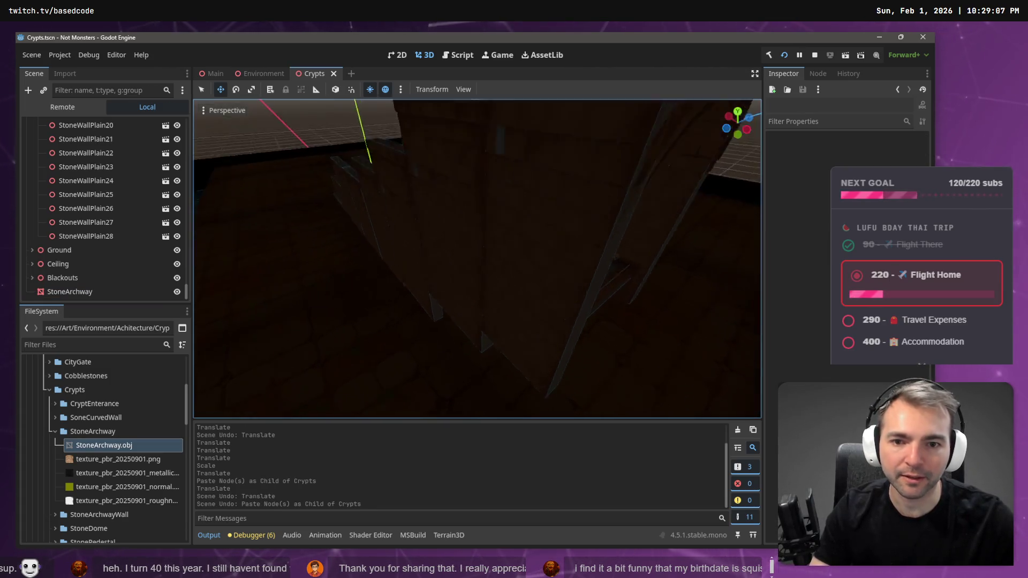
pyautogui.press('w')
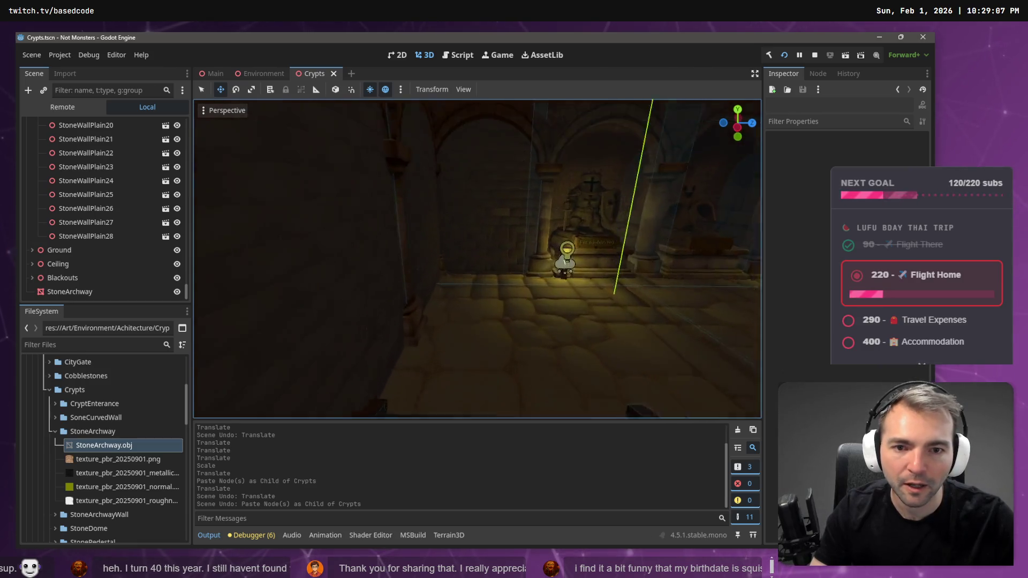
pyautogui.press('d')
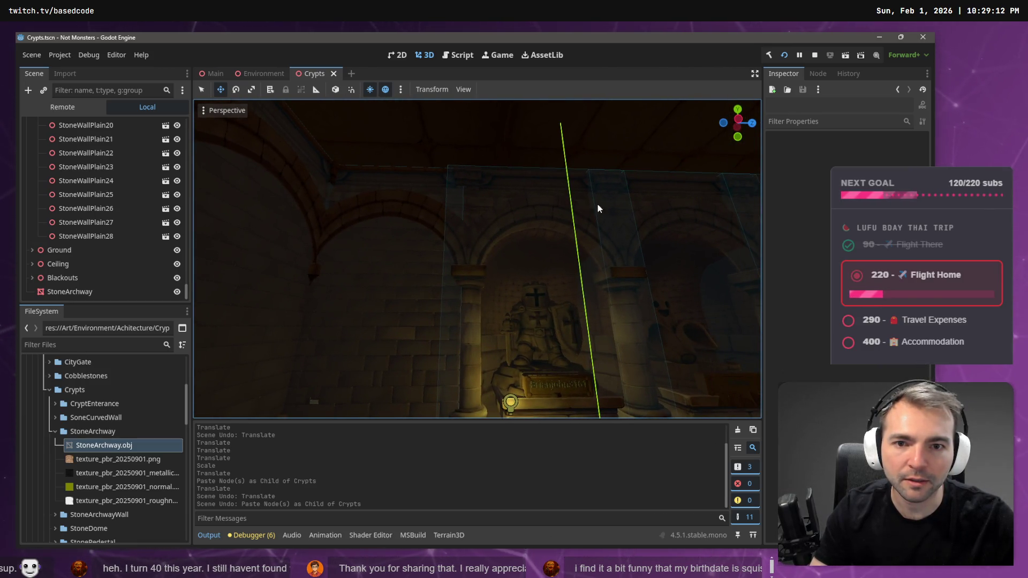
pyautogui.click(394, 171)
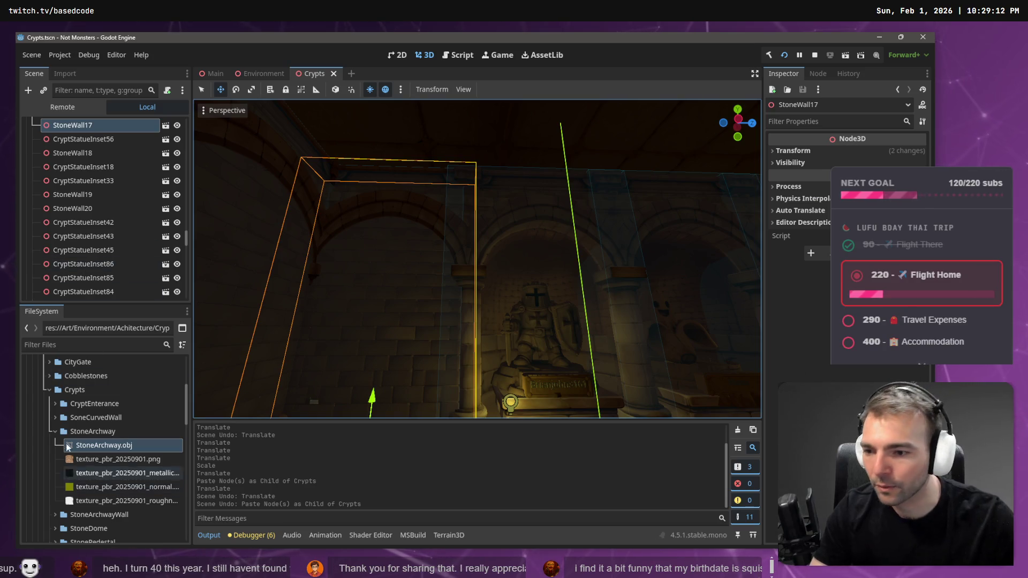
pyautogui.doubleClick(91, 432)
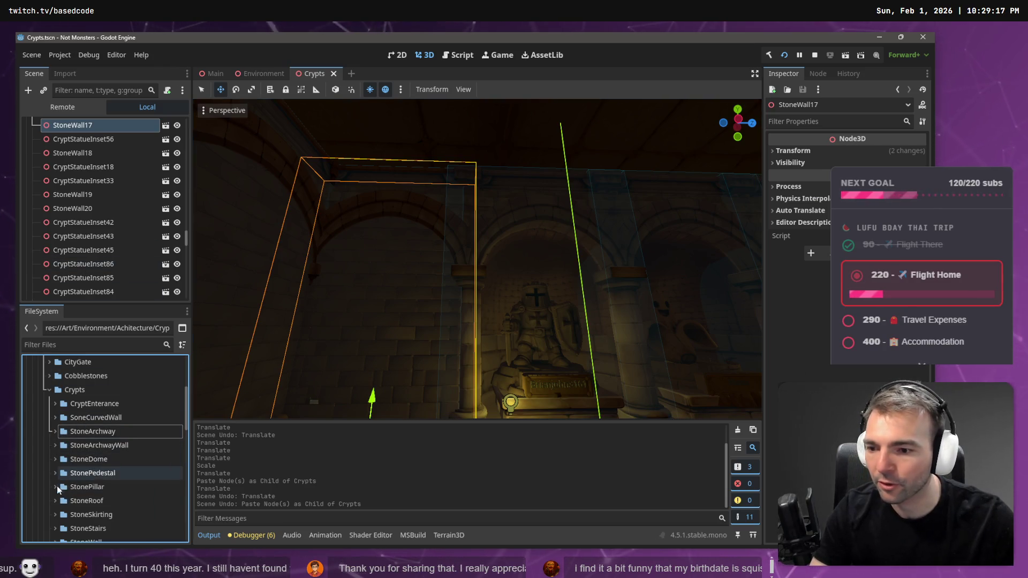
pyautogui.scroll(-2, 57, 461)
pyautogui.scroll(-1, 57, 461)
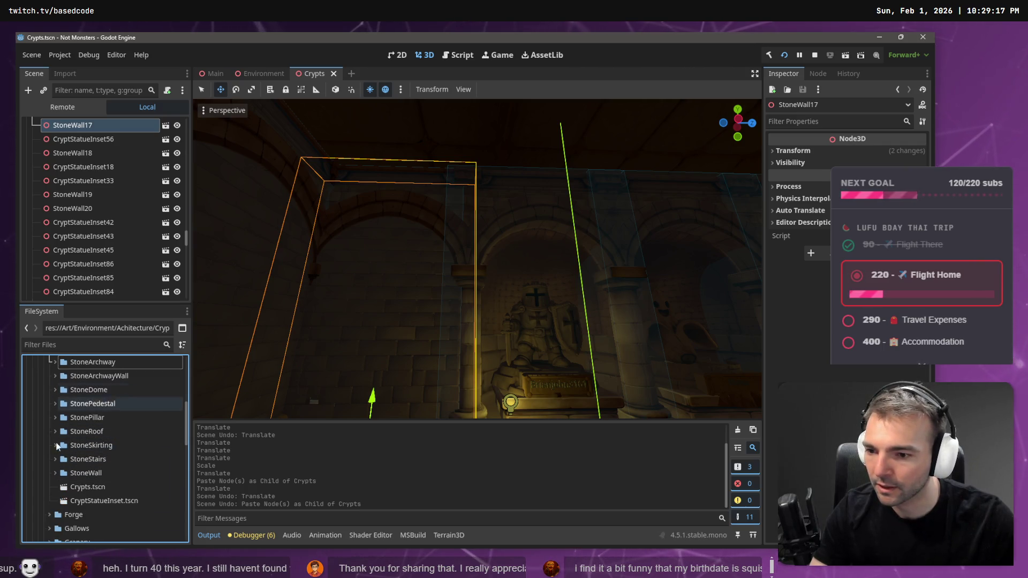
pyautogui.scroll(2, 59, 458)
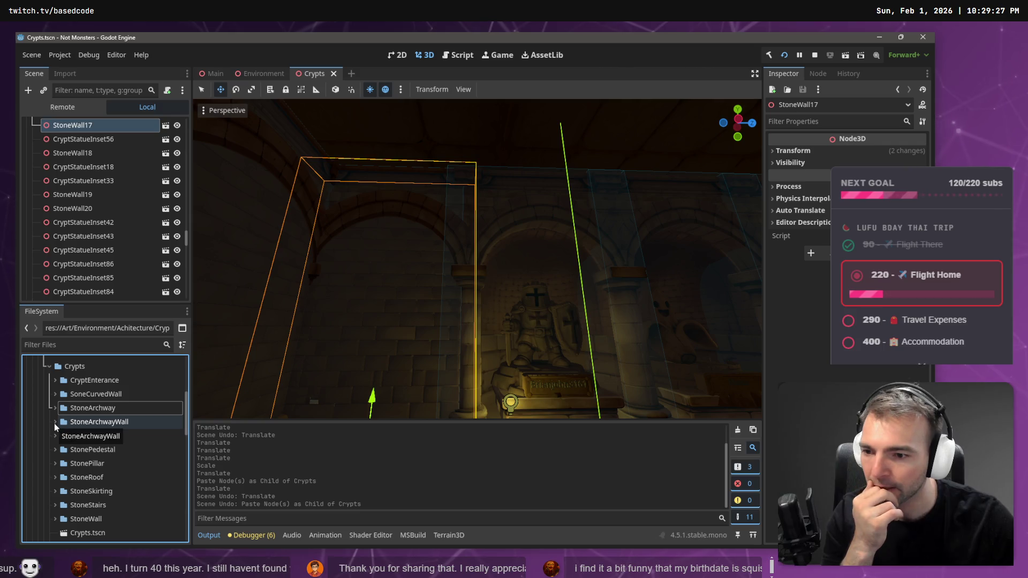
pyautogui.click(90, 463)
pyautogui.scroll(-1, 93, 476)
pyautogui.click(56, 469)
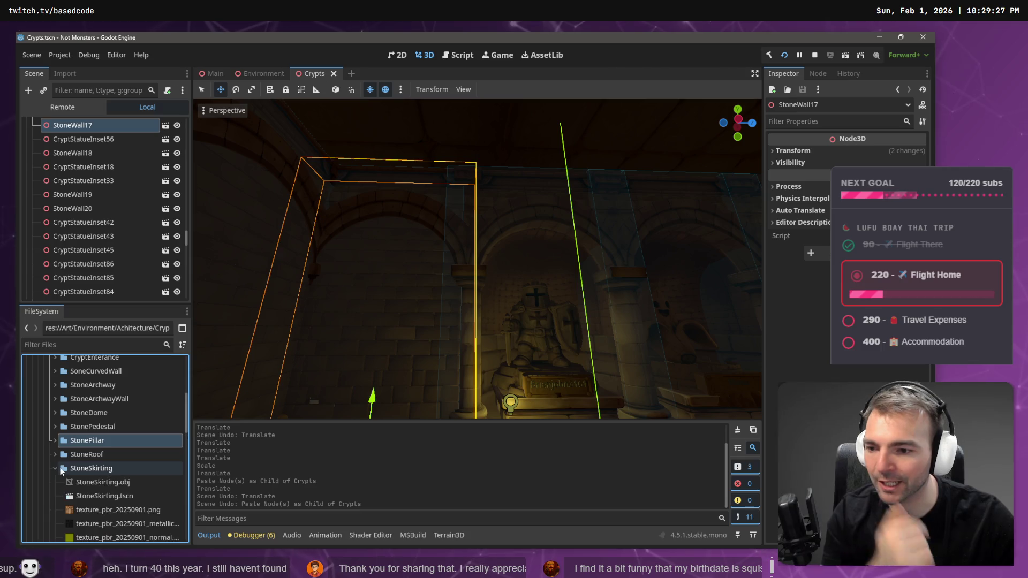
pyautogui.click(121, 483)
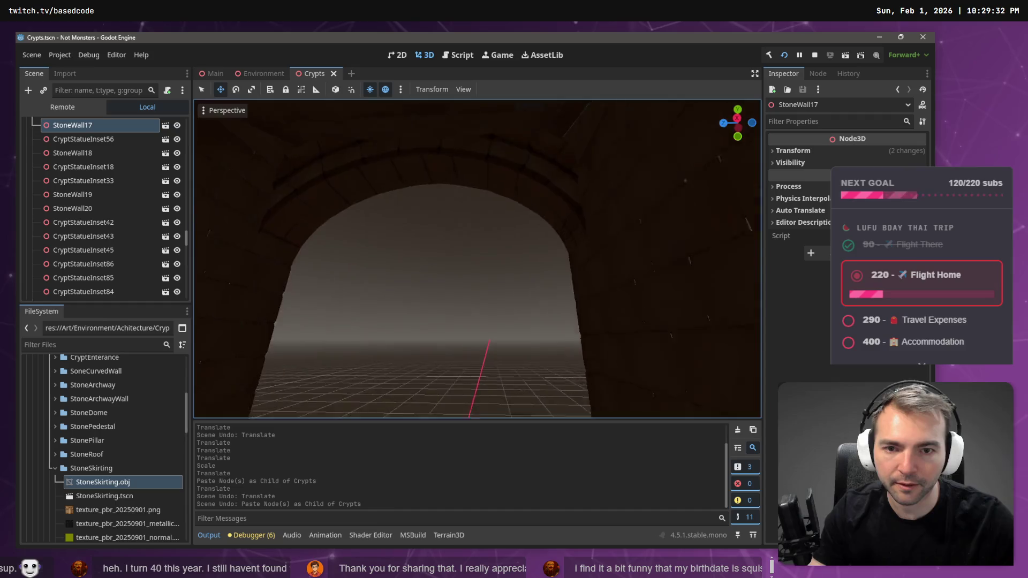
pyautogui.moveTo(104, 496)
pyautogui.mouseDown()
pyautogui.moveTo(391, 350)
pyautogui.moveTo(401, 239)
pyautogui.moveTo(408, 296)
pyautogui.moveTo(410, 287)
pyautogui.mouseUp()
pyautogui.press('f')
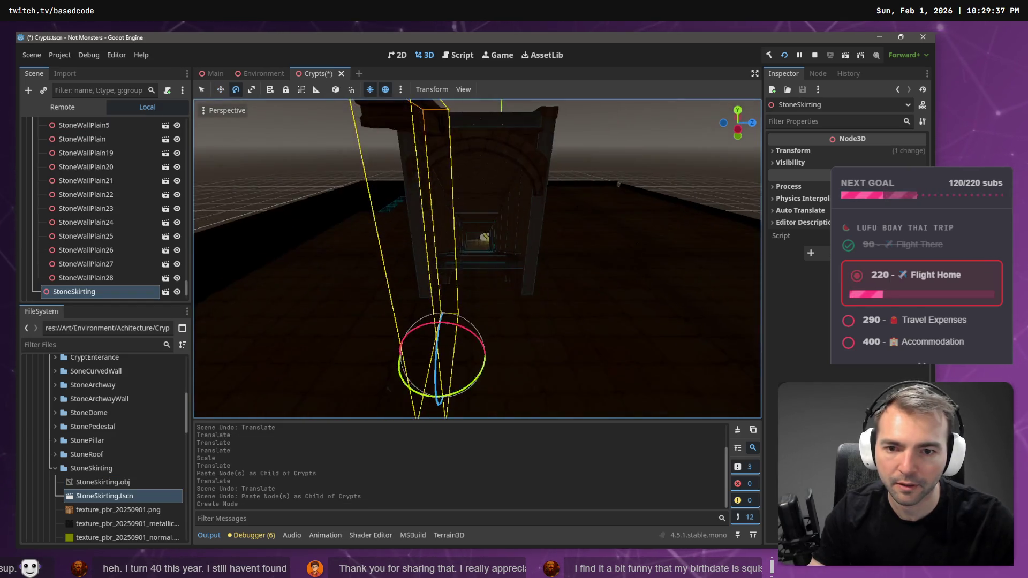
pyautogui.moveTo(479, 372); pyautogui.dragTo(425, 374)
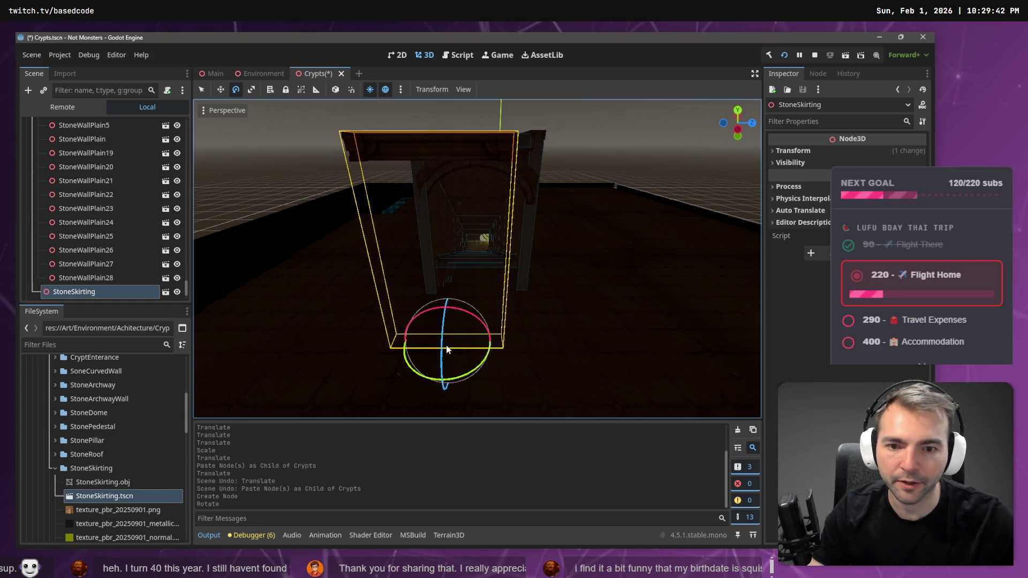
pyautogui.press('w')
pyautogui.moveTo(481, 294)
pyautogui.mouseDown()
pyautogui.moveTo(508, 268)
pyautogui.moveTo(512, 230)
pyautogui.moveTo(533, 224)
pyautogui.mouseUp()
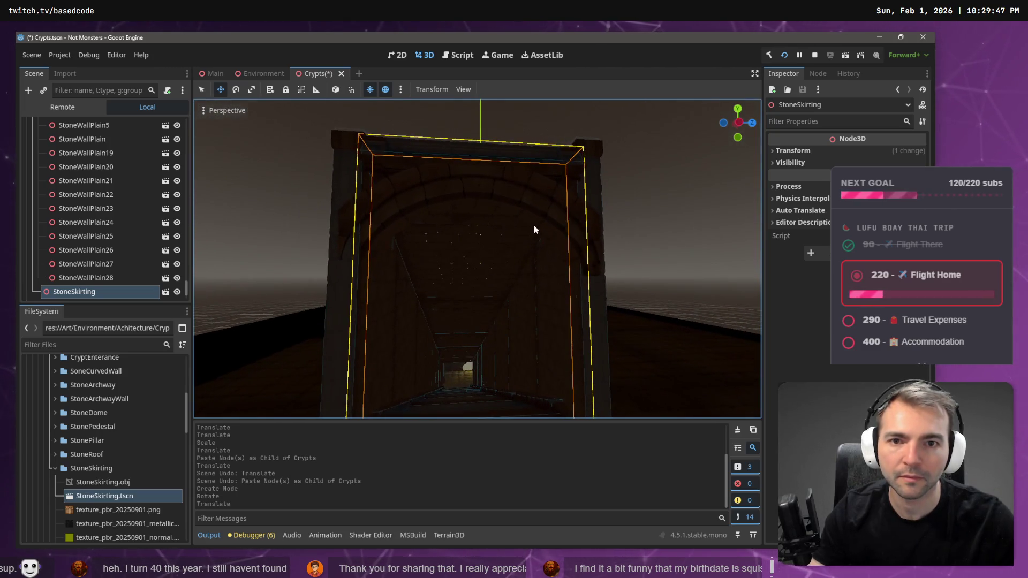
pyautogui.moveTo(516, 171)
pyautogui.mouseDown()
pyautogui.moveTo(402, 316)
pyautogui.moveTo(429, 345)
pyautogui.moveTo(435, 328)
pyautogui.moveTo(473, 313)
pyautogui.moveTo(507, 236)
pyautogui.moveTo(440, 252)
pyautogui.moveTo(509, 230)
pyautogui.moveTo(461, 268)
pyautogui.moveTo(298, 260)
pyautogui.mouseUp()
pyautogui.hotkey('ctrl', 'z')
pyautogui.hotkey('ctrl', 'z')
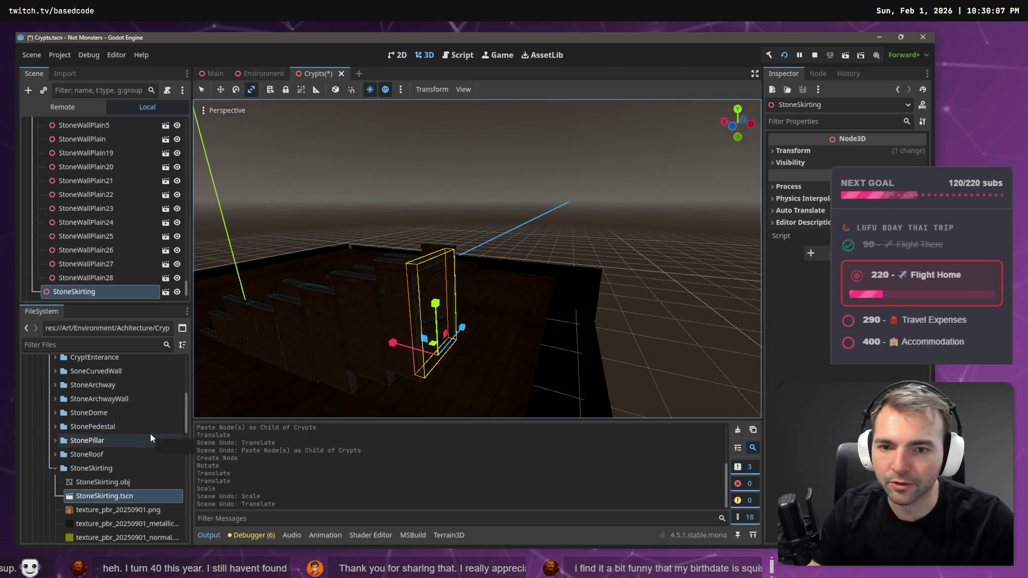
pyautogui.hotkey('ctrl', 'z')
pyautogui.hotkey('ctrl', 'z')
pyautogui.hotkey('ctrl', 'z')
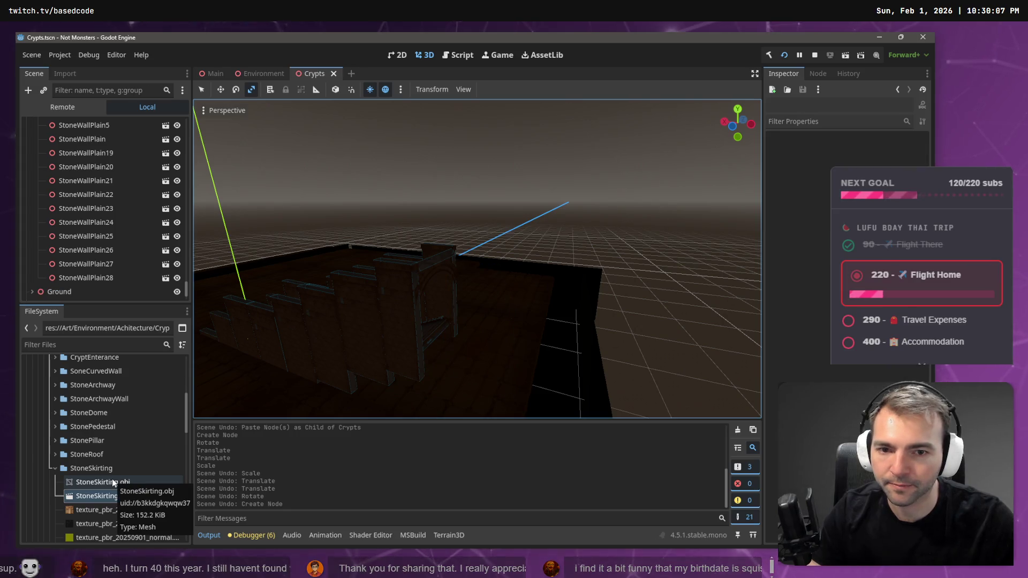
# Drop StoneSkirting.obj into the crypt, turn it 90° and scale it vertically
pyautogui.moveTo(113, 484)
pyautogui.mouseDown()
pyautogui.moveTo(429, 260)
pyautogui.moveTo(513, 254)
pyautogui.moveTo(498, 258)
pyautogui.mouseUp()
pyautogui.press('e')
pyautogui.press('r')
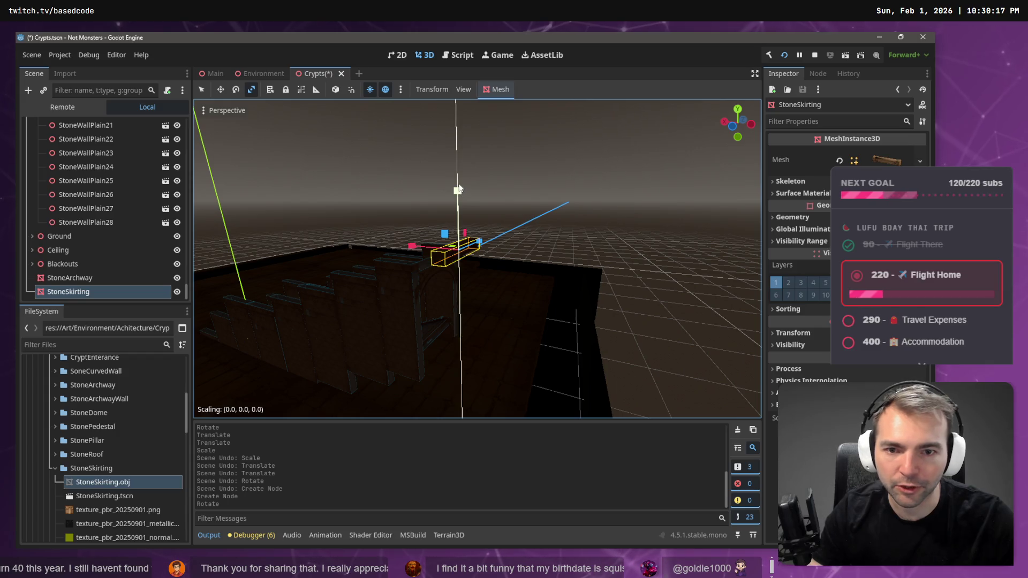
pyautogui.moveTo(459, 165); pyautogui.dragTo(459, 166)
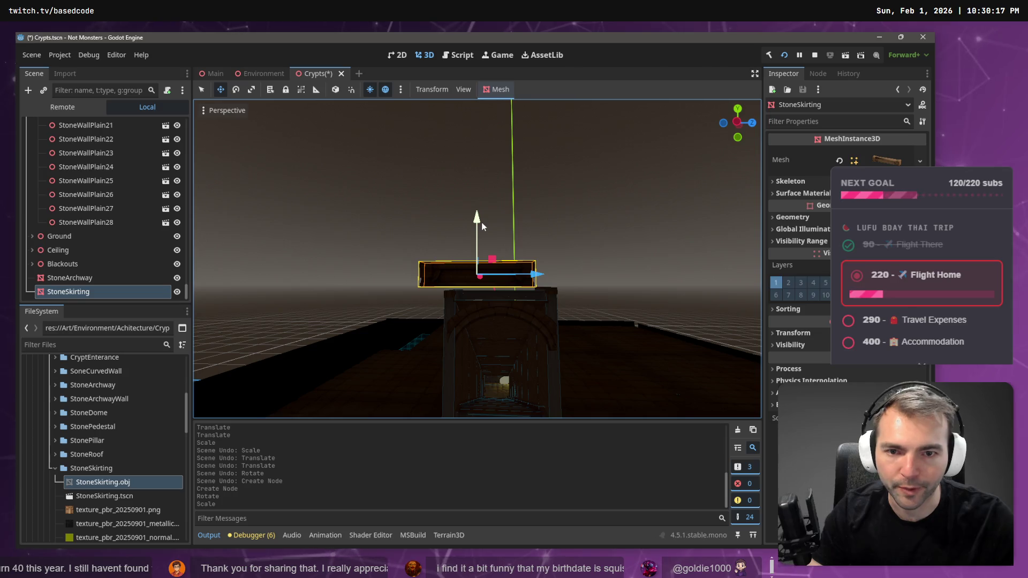
# Move the skirting sideways and up onto the top of the entrance archway
pyautogui.moveTo(481, 223)
pyautogui.mouseDown()
pyautogui.moveTo(487, 284)
pyautogui.moveTo(517, 260)
pyautogui.mouseUp()
pyautogui.press('f')
pyautogui.moveTo(447, 263); pyautogui.dragTo(421, 258)
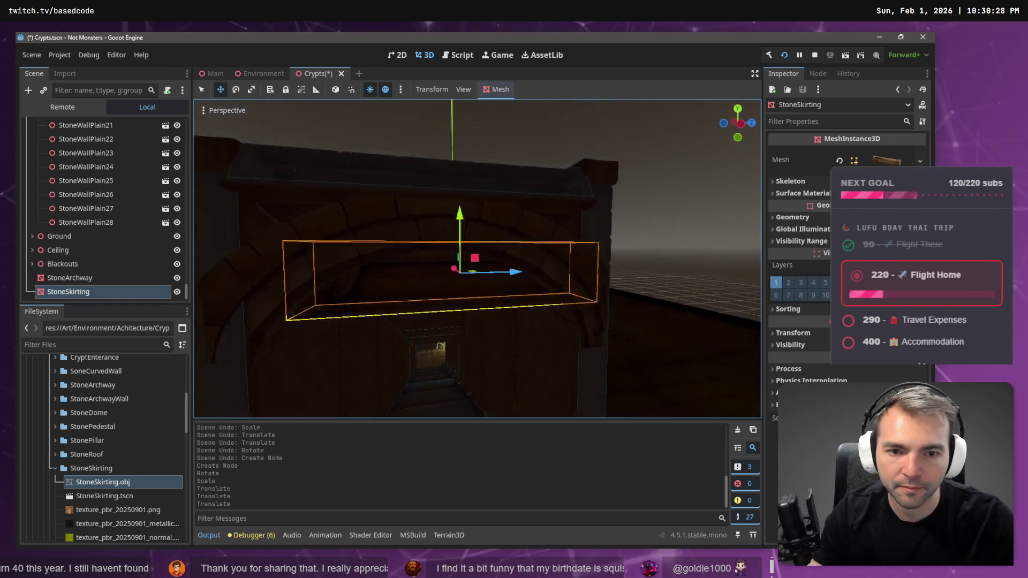
pyautogui.moveTo(467, 211); pyautogui.dragTo(466, 181)
pyautogui.moveTo(522, 241)
pyautogui.mouseDown()
pyautogui.moveTo(513, 239)
pyautogui.moveTo(532, 241)
pyautogui.moveTo(514, 240)
pyautogui.mouseUp()
pyautogui.press('r')
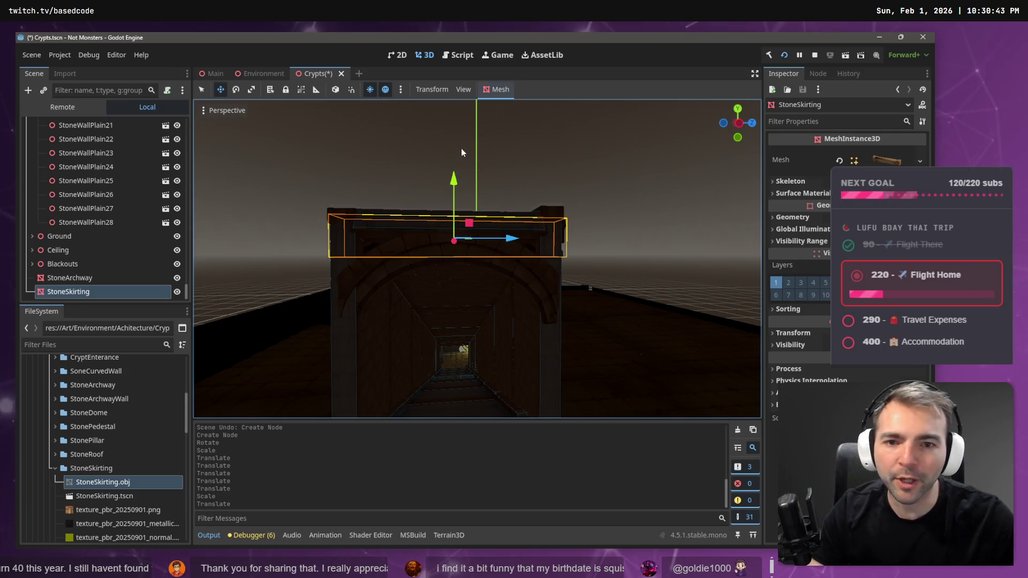
# Settle the skirting down onto the arch top, undoing a too-thin depth scale
pyautogui.click(460, 201)
pyautogui.press('s')
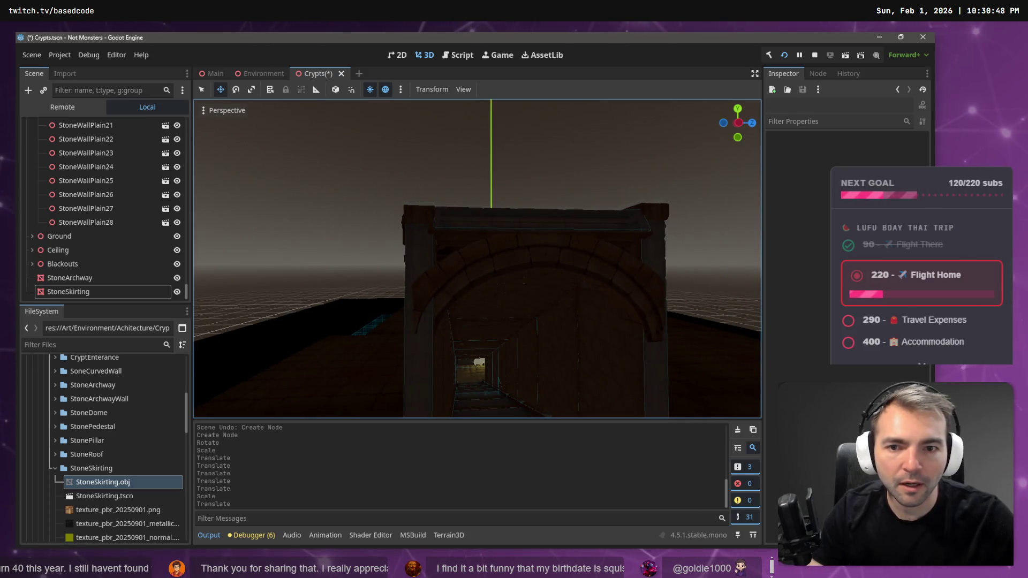
pyautogui.press('d')
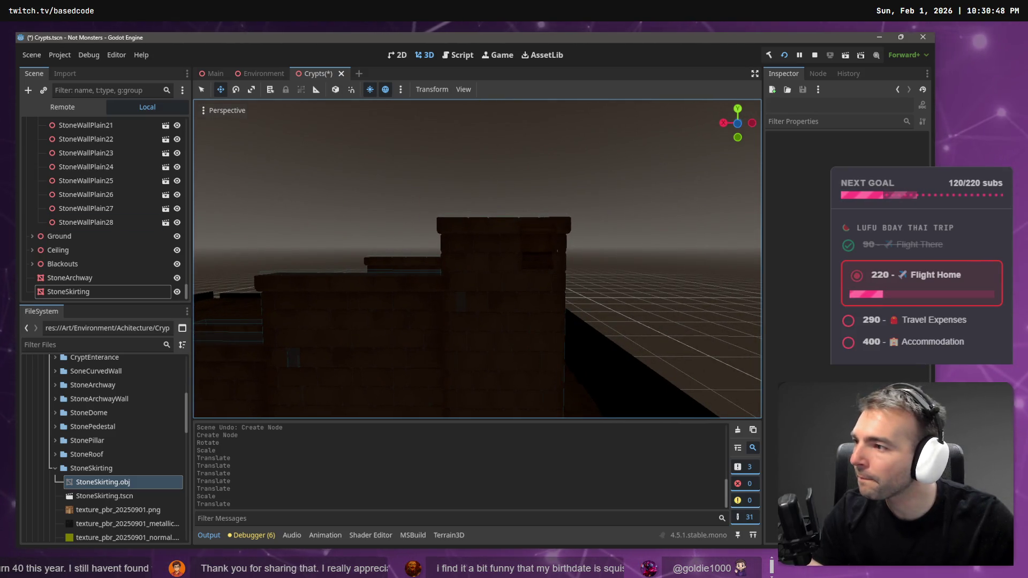
pyautogui.click(549, 249)
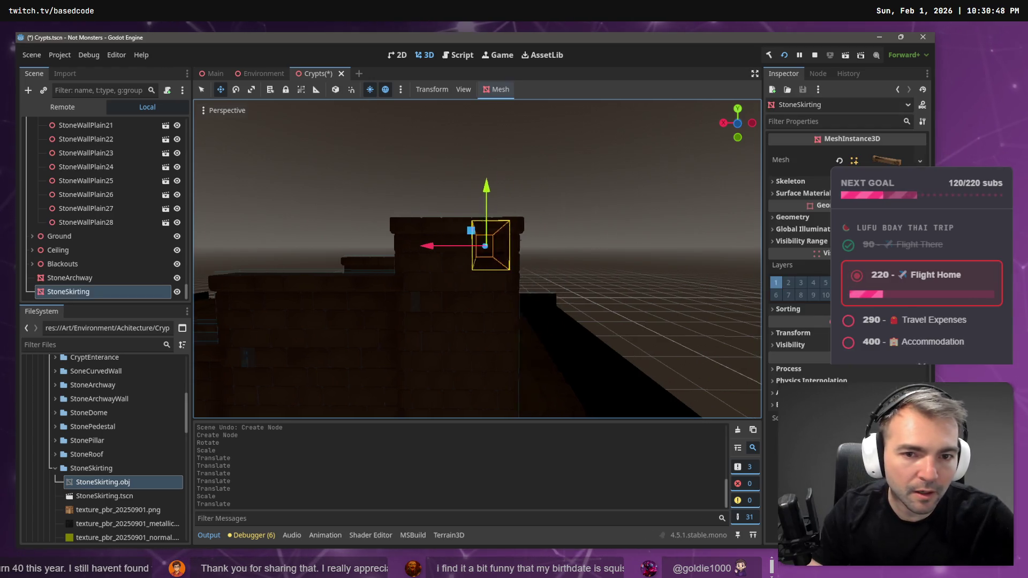
pyautogui.moveTo(464, 256); pyautogui.dragTo(474, 257)
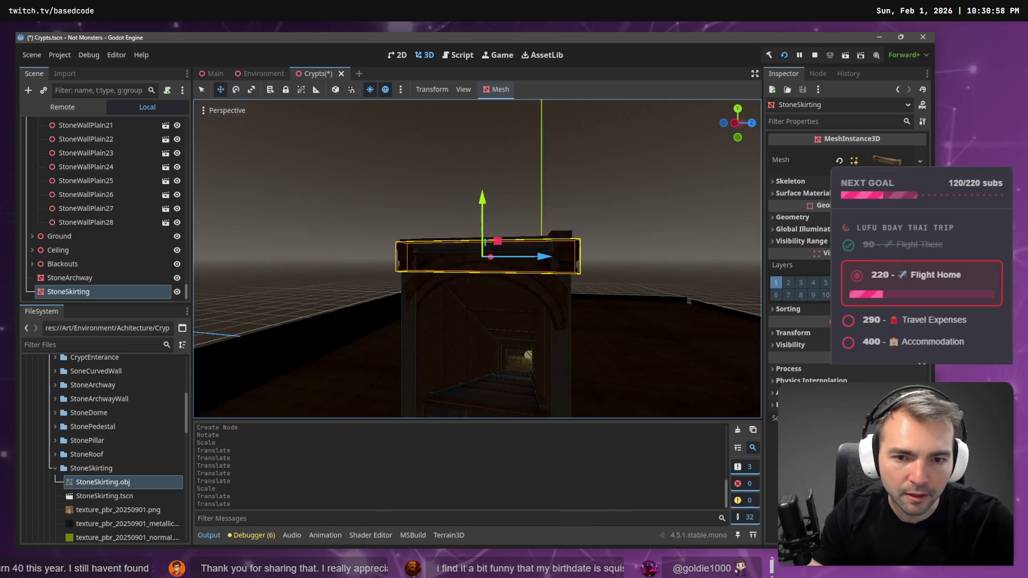
pyautogui.scroll(5, 459, 212)
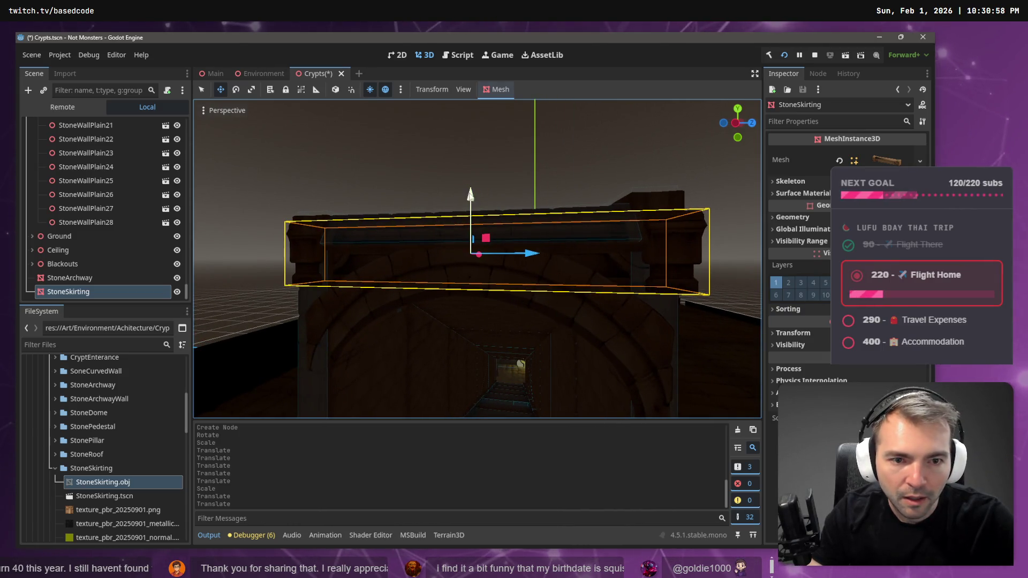
pyautogui.moveTo(471, 195); pyautogui.dragTo(467, 231)
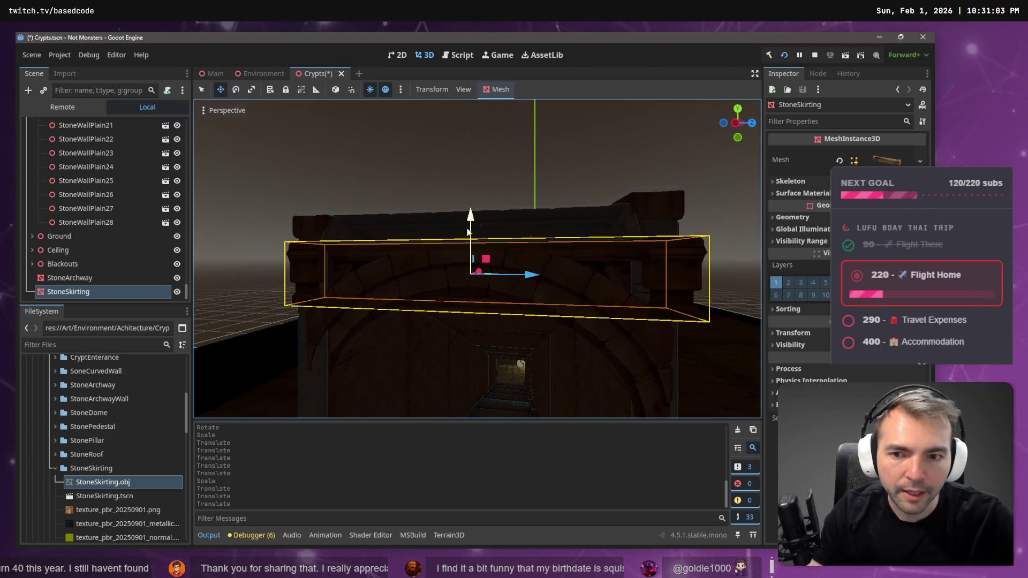
pyautogui.moveTo(525, 279); pyautogui.dragTo(522, 279)
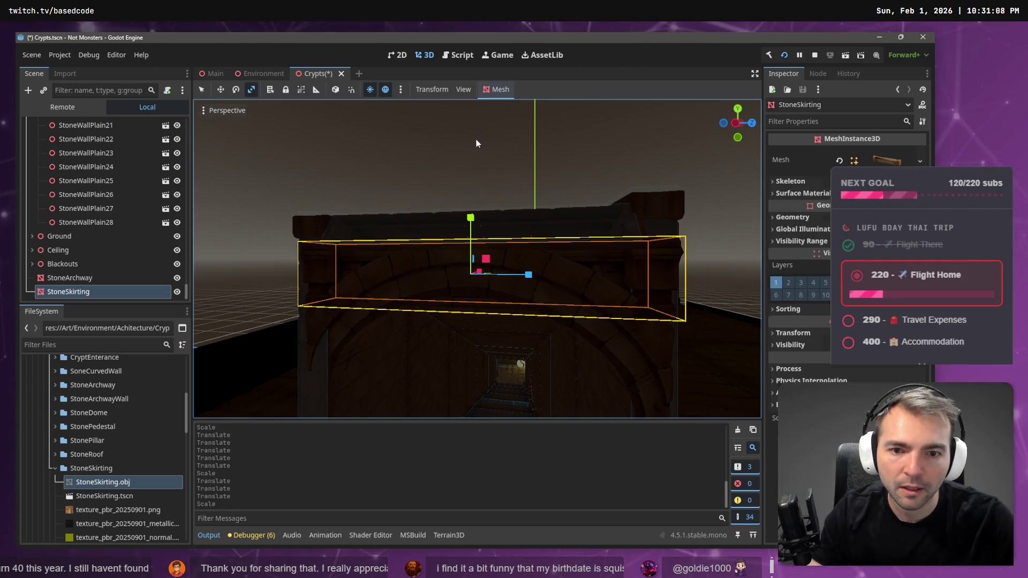
pyautogui.click(477, 139)
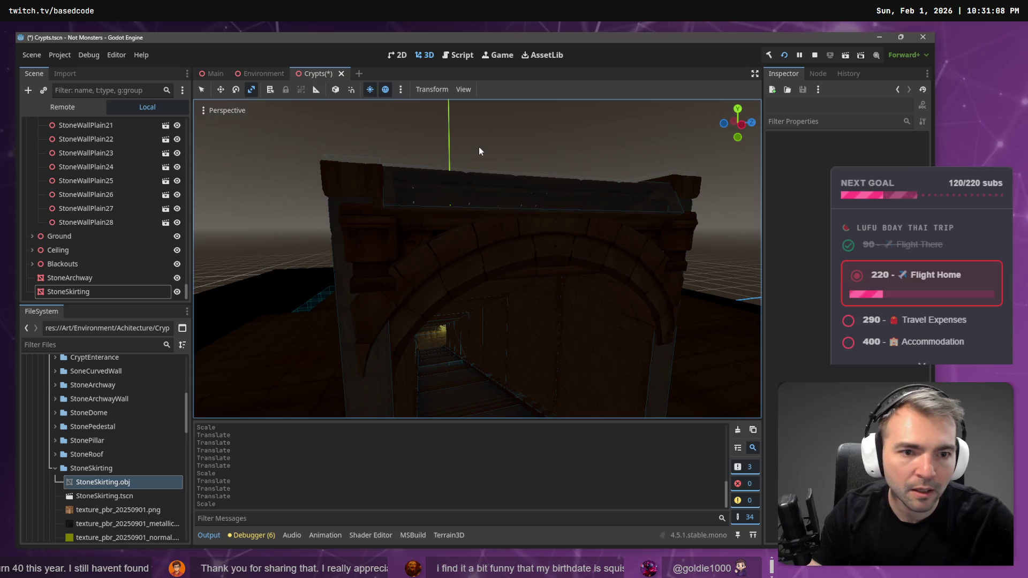
pyautogui.hotkey('ctrl', 'z')
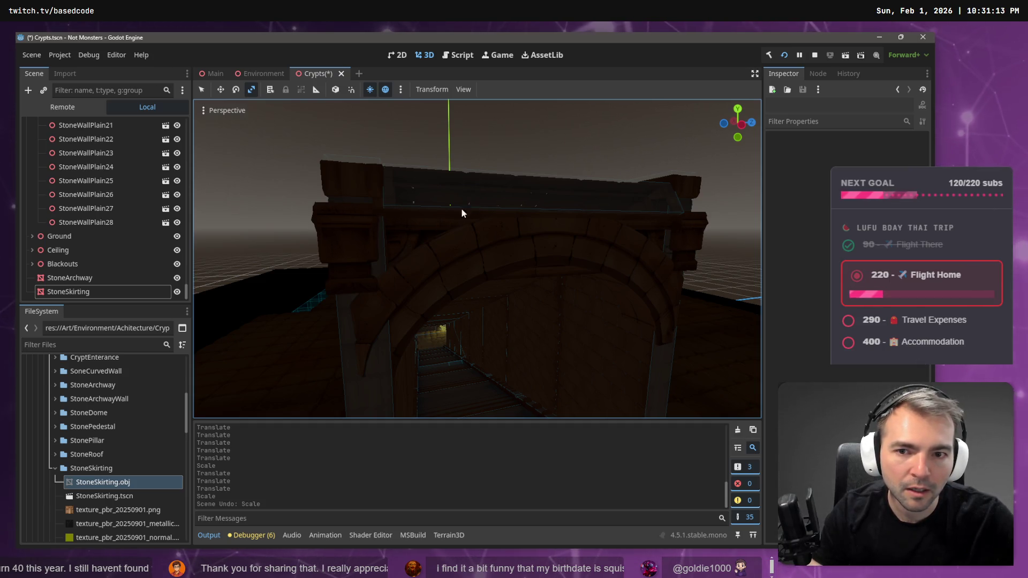
# Raise the skirting slightly and narrow its depth to fit the archway
pyautogui.click(336, 246)
pyautogui.moveTo(546, 187); pyautogui.dragTo(546, 175)
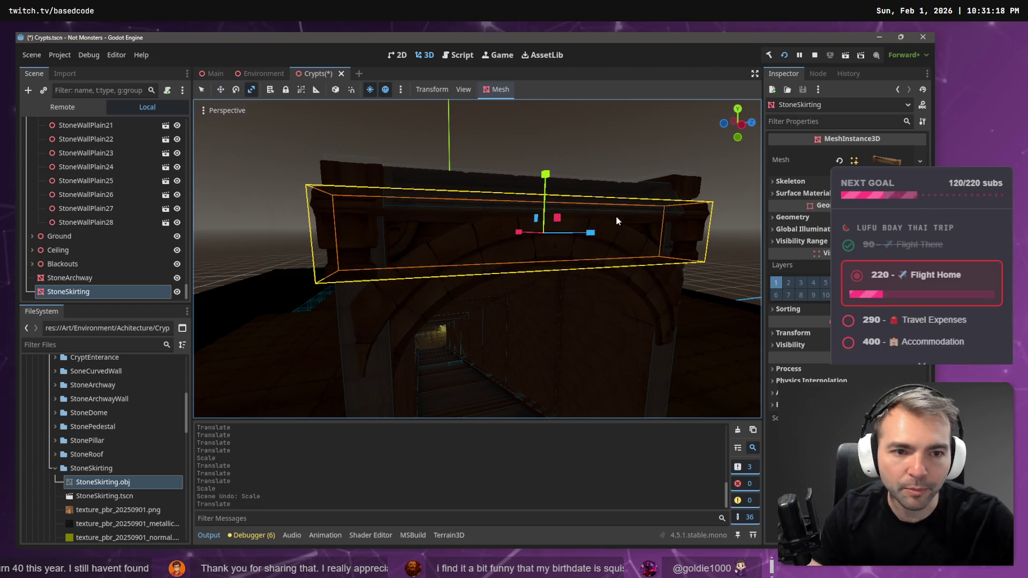
pyautogui.moveTo(595, 233); pyautogui.dragTo(592, 234)
pyautogui.moveTo(590, 234); pyautogui.dragTo(583, 233)
pyautogui.click(564, 105)
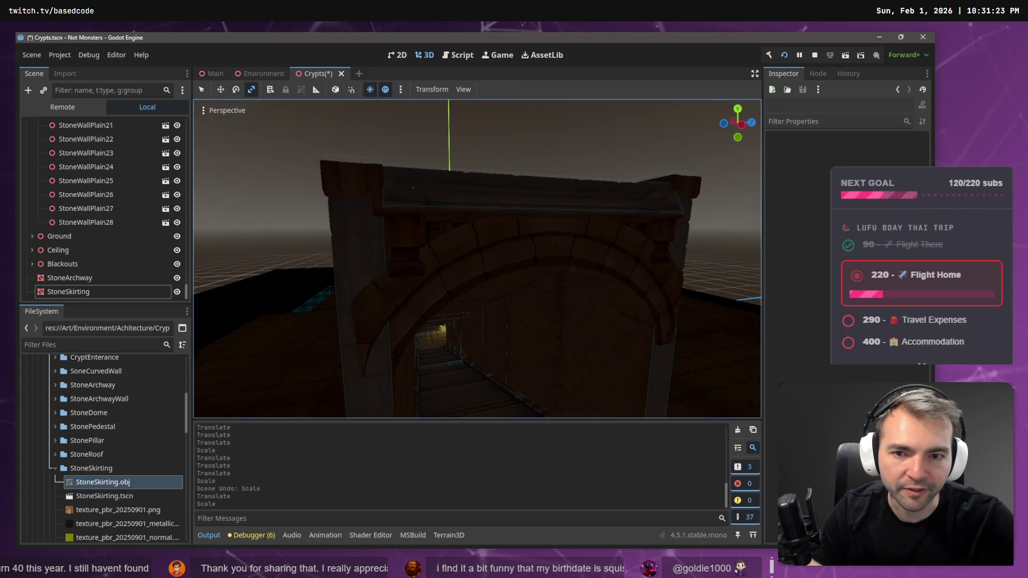
# Fly through the crypt tunnel to review it, then select the StoneWallPlain21 wall piece
pyautogui.press('w')
pyautogui.press('w')
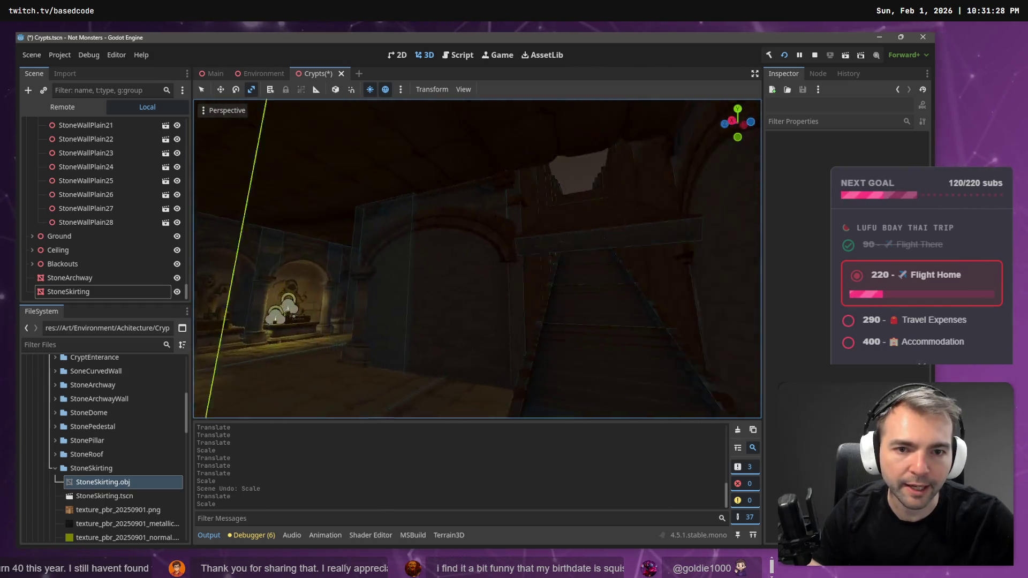
pyautogui.press('w')
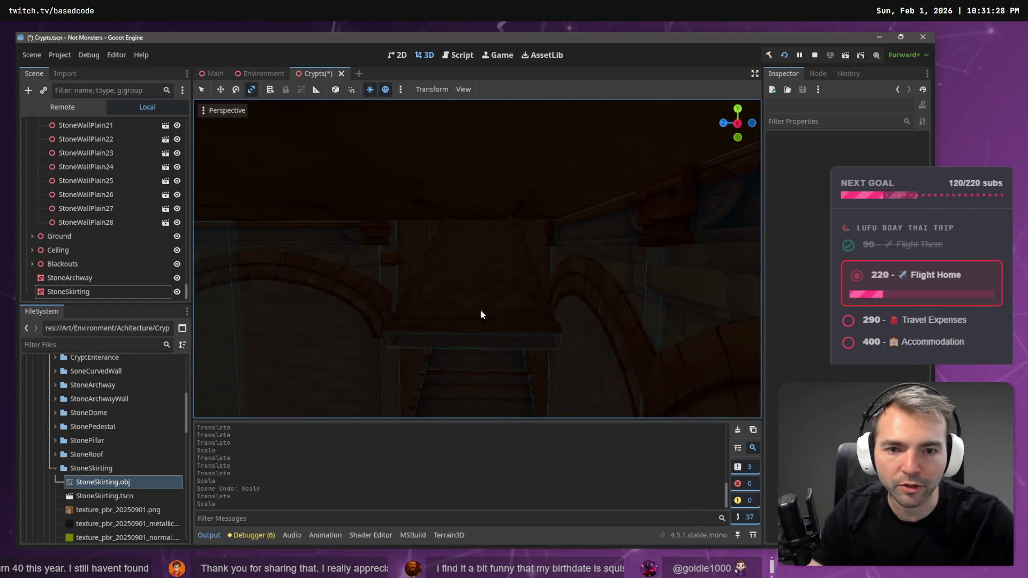
pyautogui.press('w')
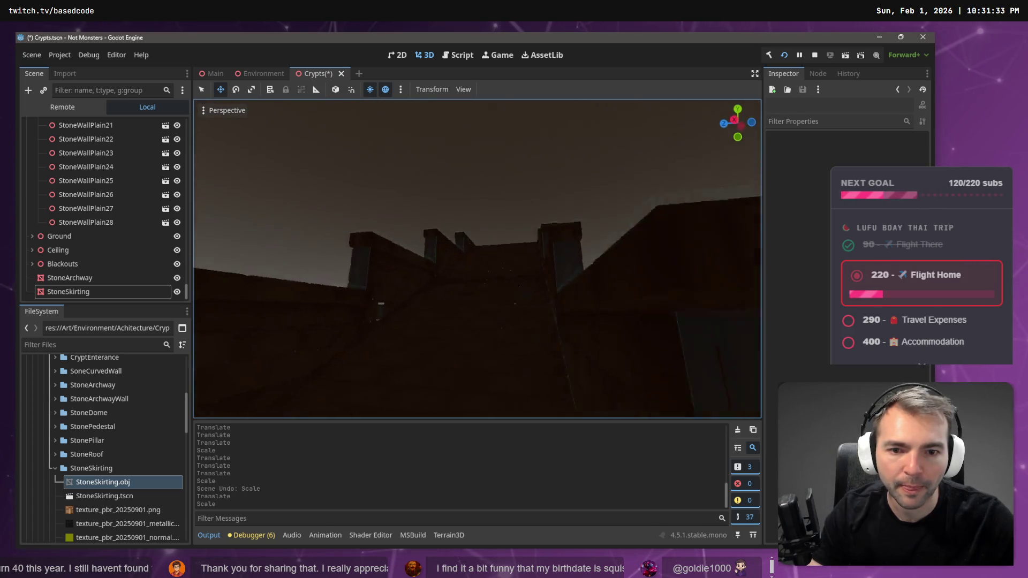
pyautogui.click(513, 324)
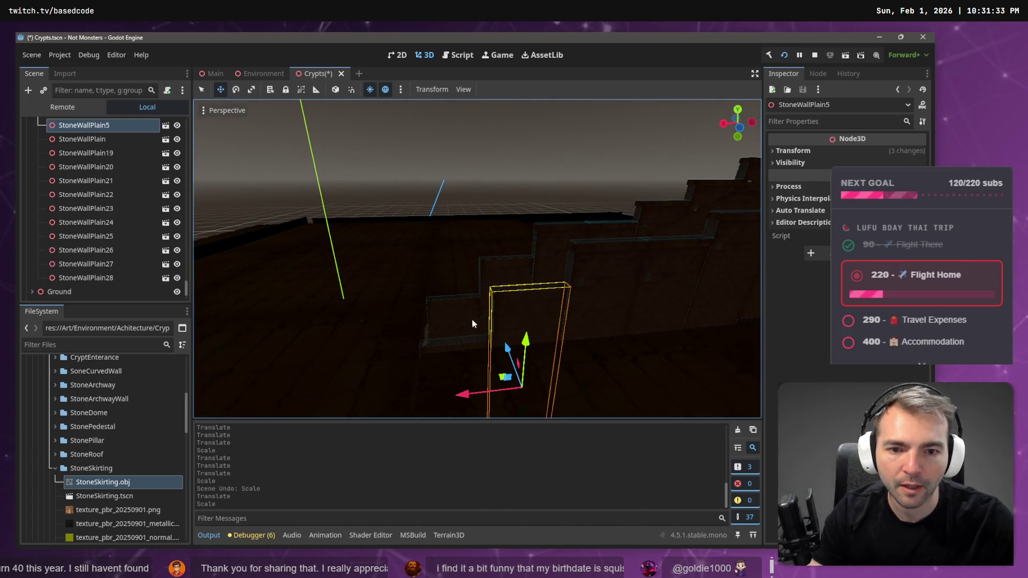
pyautogui.click(454, 312)
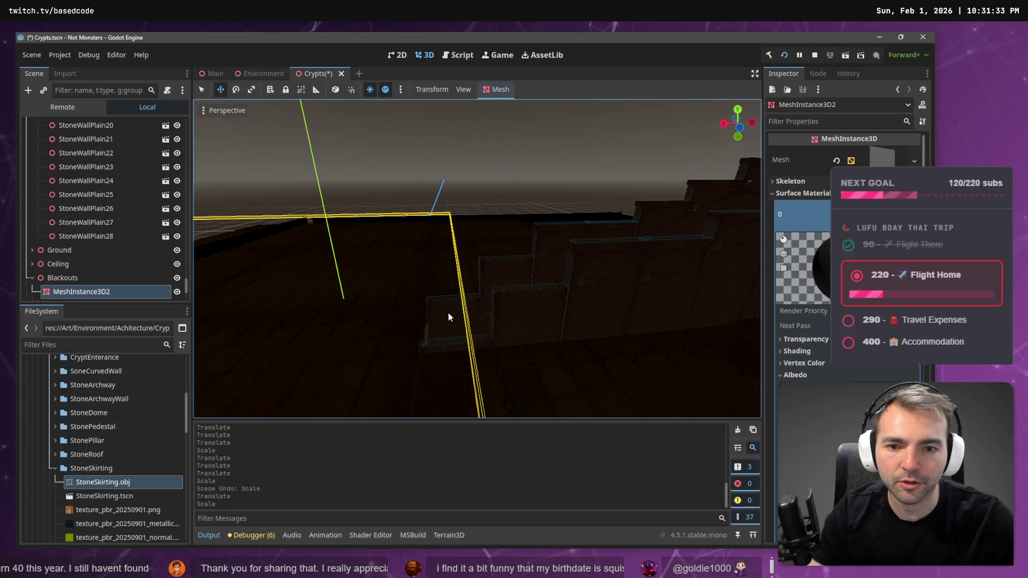
pyautogui.click(509, 332)
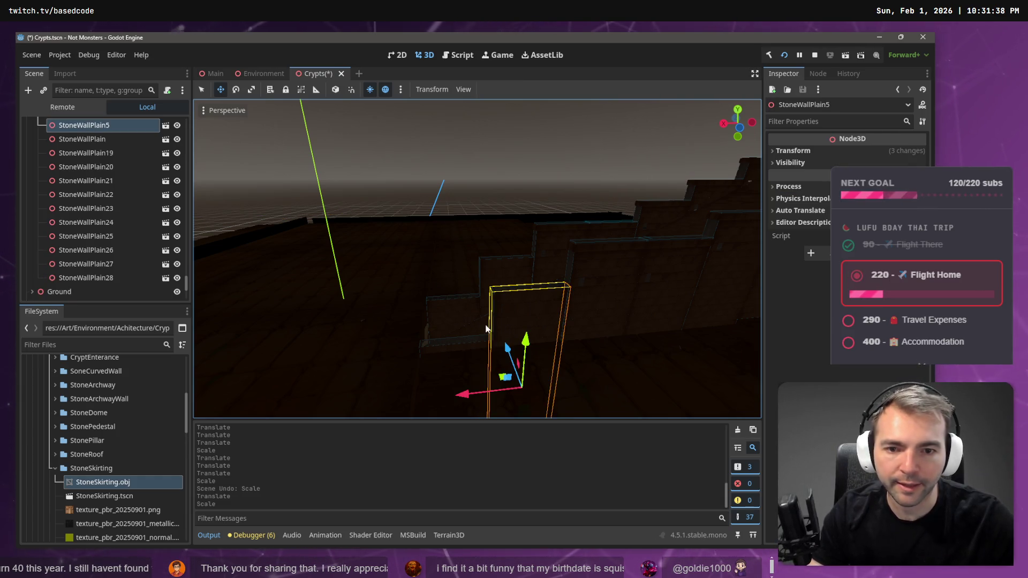
pyautogui.click(471, 191)
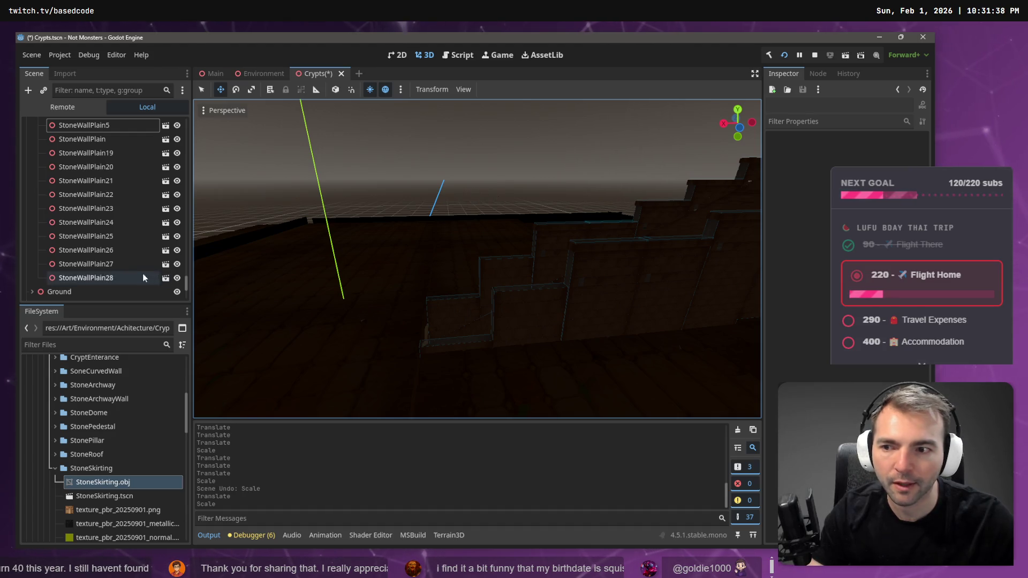
pyautogui.click(454, 313)
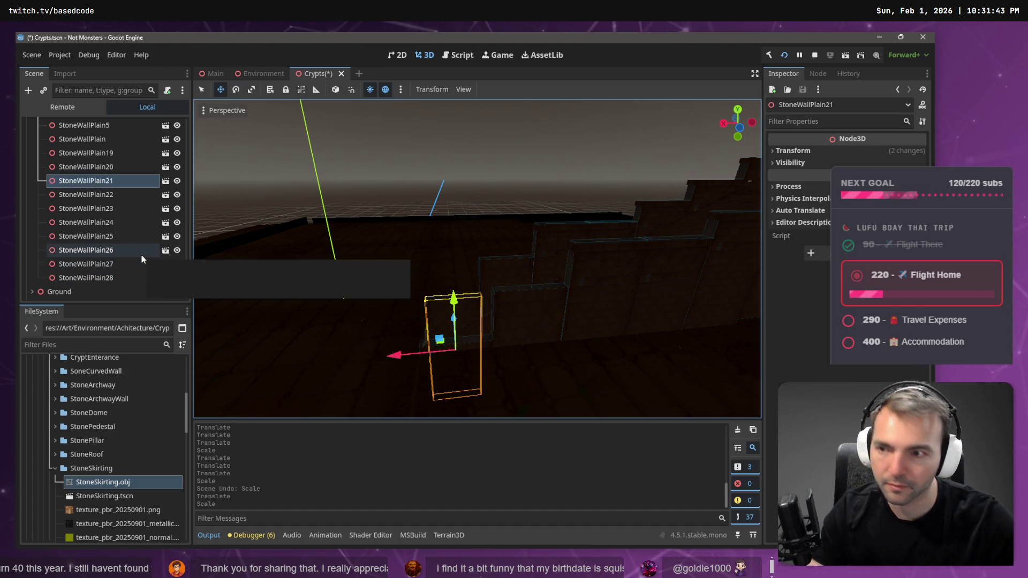
# Paste a copy of the wall piece, turn it sideways and raise it
pyautogui.hotkey('ctrl', 'v')
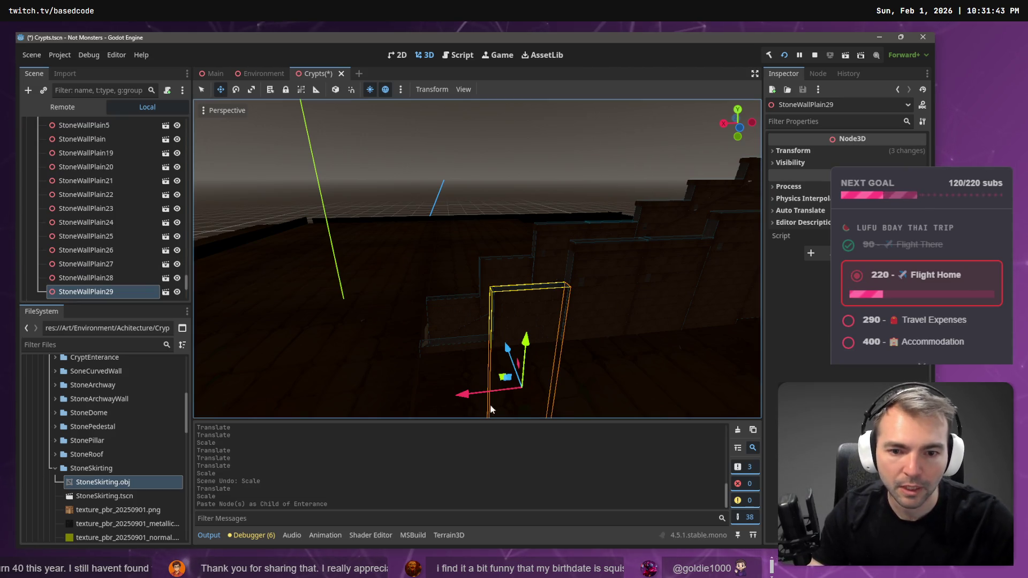
pyautogui.press('e')
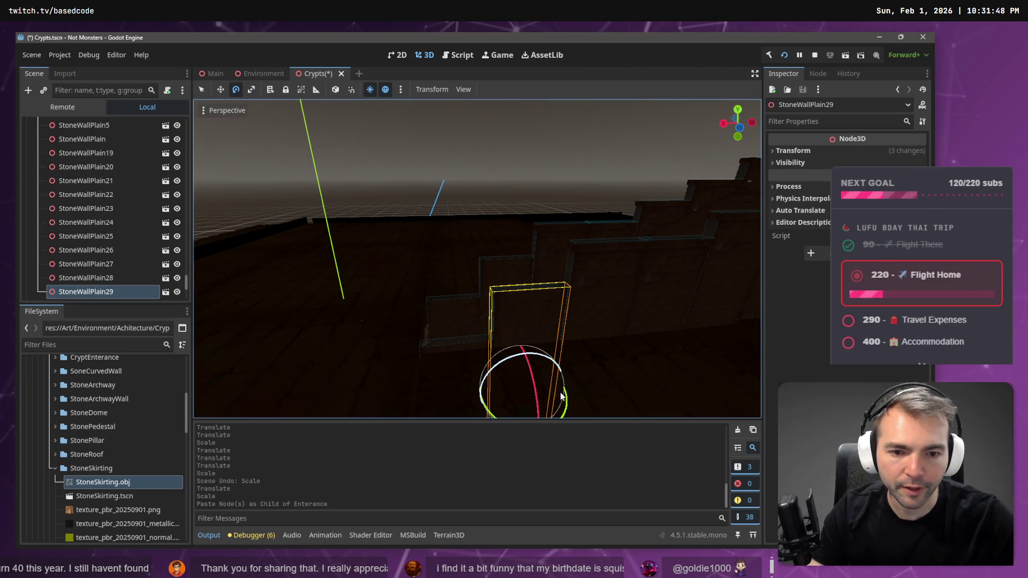
pyautogui.moveTo(568, 411)
pyautogui.mouseDown()
pyautogui.moveTo(548, 425)
pyautogui.moveTo(490, 430)
pyautogui.moveTo(509, 432)
pyautogui.mouseUp()
pyautogui.press('w')
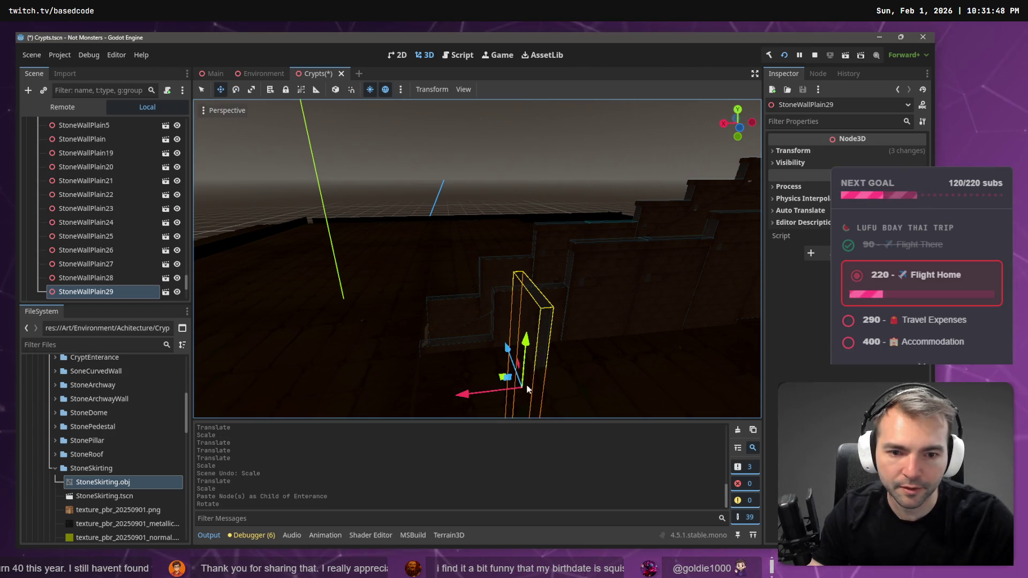
pyautogui.moveTo(528, 350)
pyautogui.mouseDown()
pyautogui.moveTo(499, 257)
pyautogui.moveTo(354, 266)
pyautogui.mouseUp()
# Slide the new wall along Z into the gap above the archway and lift it
pyautogui.scroll(3, 354, 267)
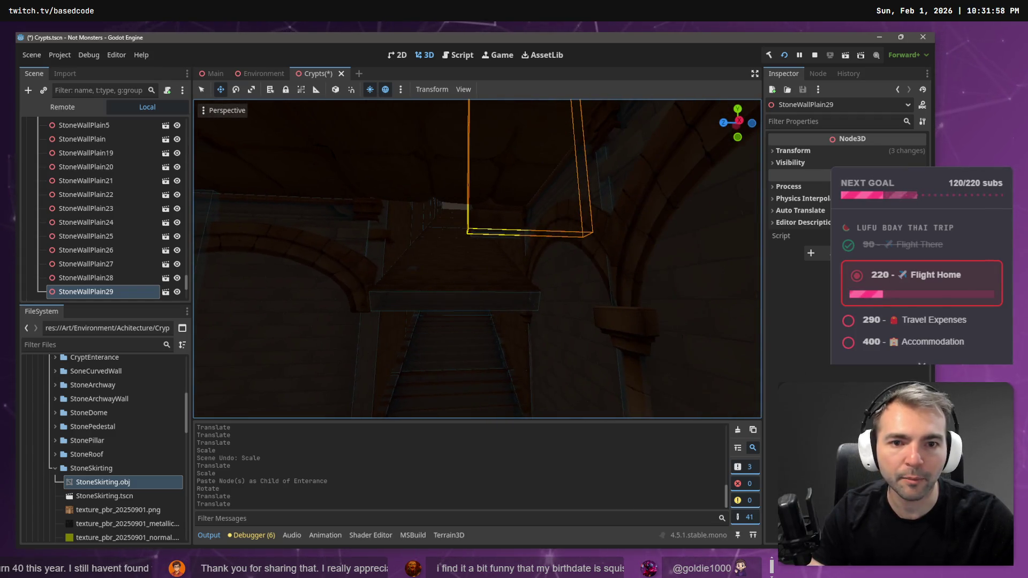
pyautogui.moveTo(455, 179); pyautogui.dragTo(398, 180)
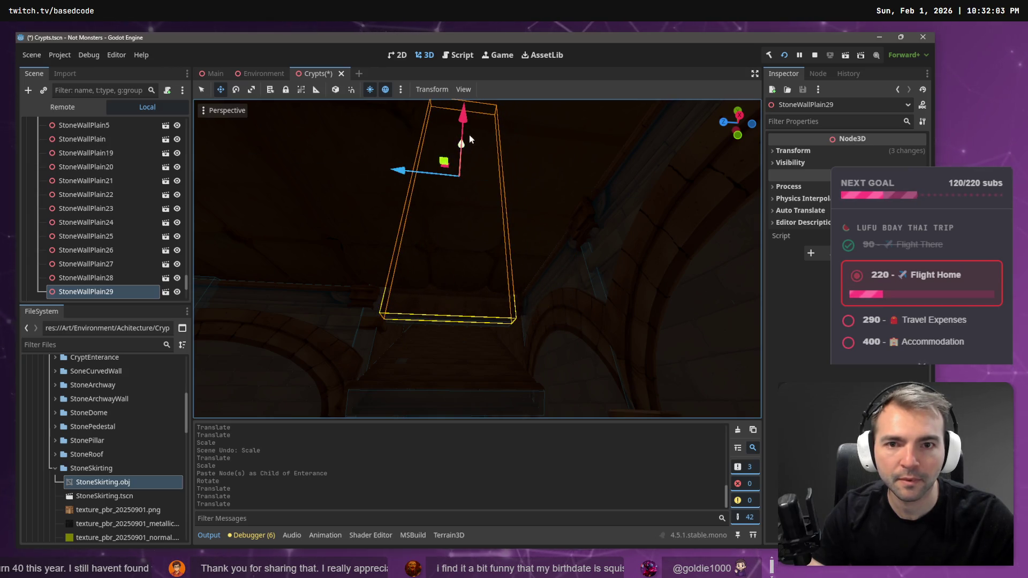
pyautogui.moveTo(464, 133)
pyautogui.mouseDown()
pyautogui.moveTo(464, 148)
pyautogui.moveTo(453, 134)
pyautogui.moveTo(428, 140)
pyautogui.moveTo(457, 171)
pyautogui.moveTo(495, 173)
pyautogui.moveTo(506, 128)
pyautogui.mouseUp()
pyautogui.hotkey('ctrl', 'z')
pyautogui.press('f')
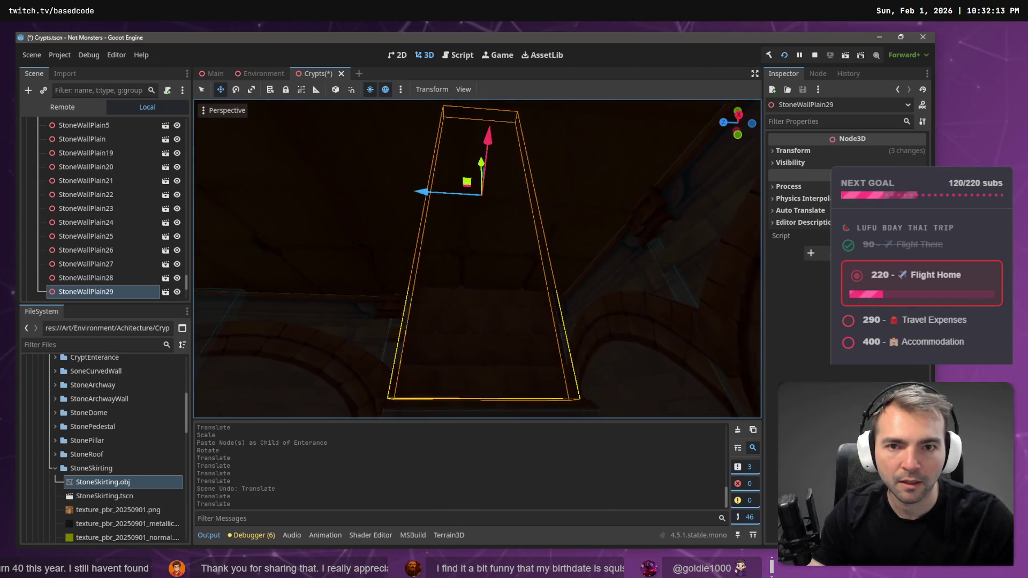
pyautogui.moveTo(481, 176); pyautogui.dragTo(482, 184)
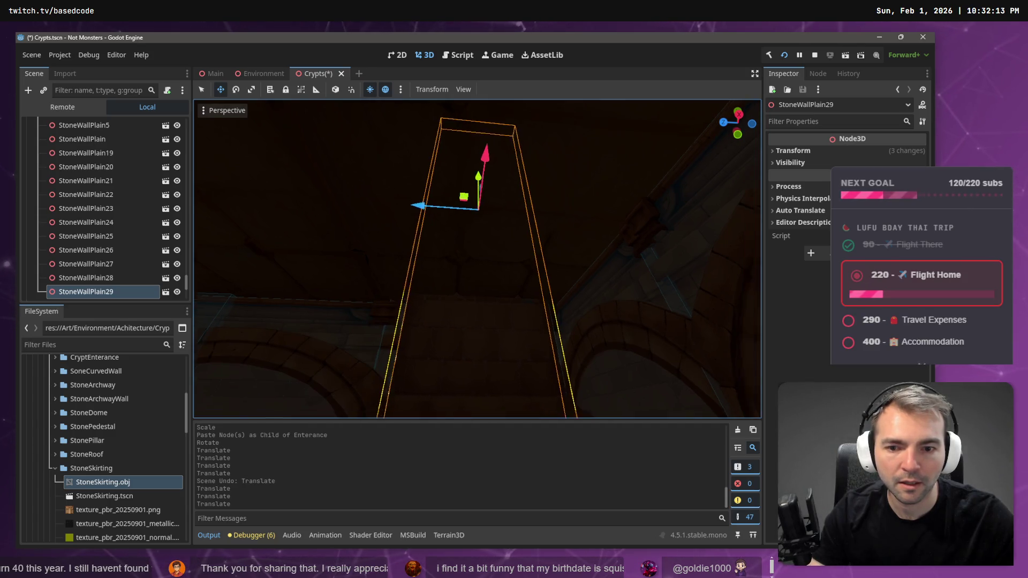
pyautogui.moveTo(570, 179); pyautogui.dragTo(570, 179)
# Shift, widen, lower and nudge the wall back so it closes the archway gap
pyautogui.moveTo(570, 121); pyautogui.dragTo(588, 119)
pyautogui.moveTo(471, 213); pyautogui.dragTo(545, 294)
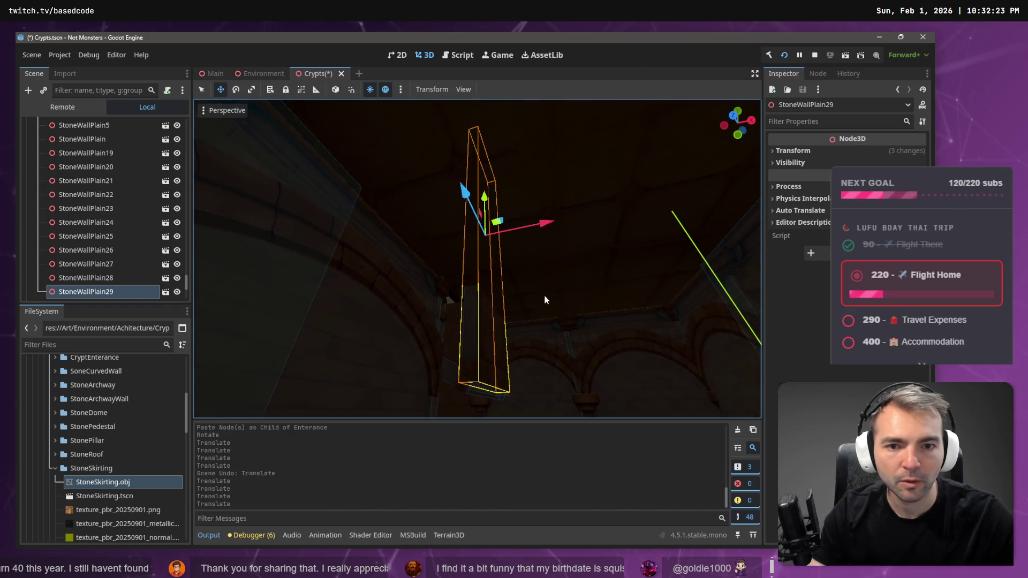
pyautogui.moveTo(545, 224)
pyautogui.mouseDown()
pyautogui.moveTo(610, 223)
pyautogui.moveTo(587, 238)
pyautogui.moveTo(532, 227)
pyautogui.mouseUp()
pyautogui.moveTo(476, 198); pyautogui.dragTo(479, 204)
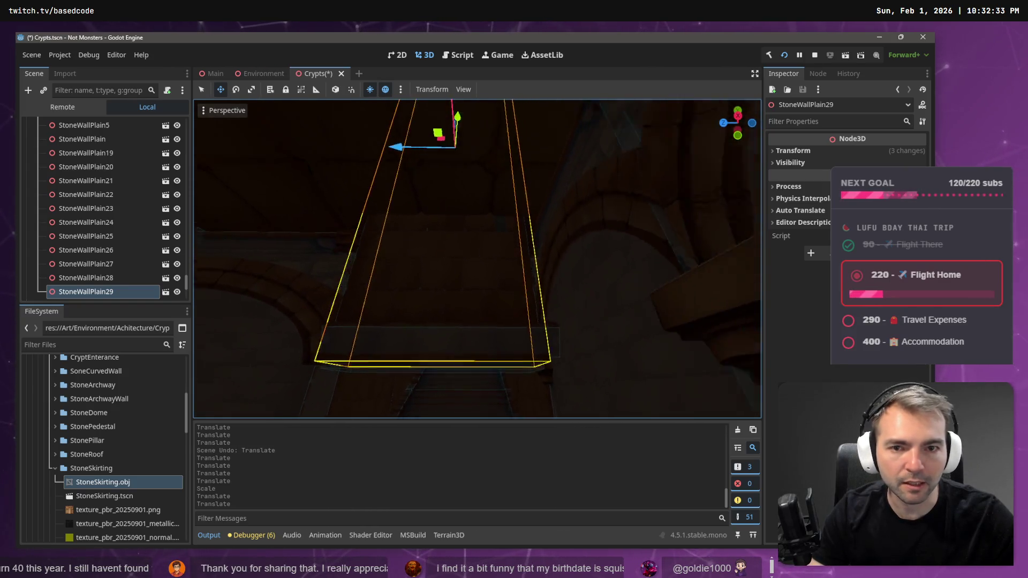
pyautogui.moveTo(410, 154); pyautogui.dragTo(412, 154)
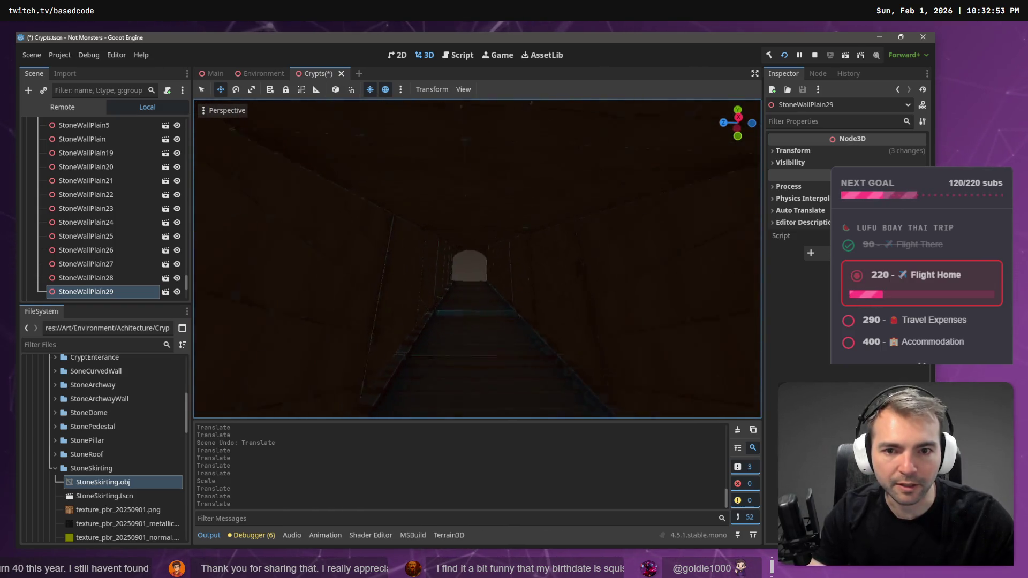
pyautogui.click(435, 238)
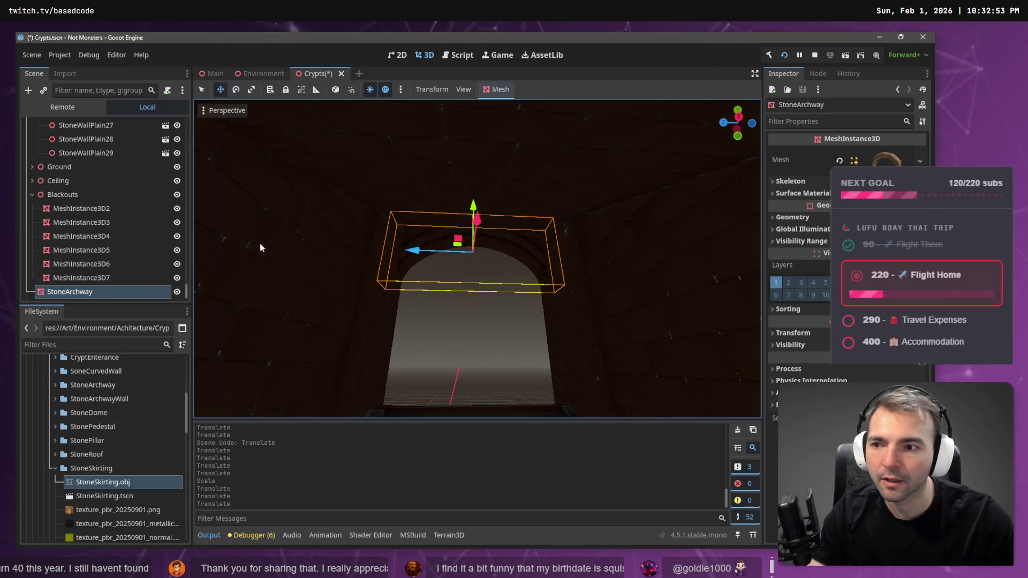
# Reparent StoneArchway after the wall plains and duplicate it as StoneArchway2 in the Enterance group
pyautogui.moveTo(85, 296)
pyautogui.mouseDown()
pyautogui.moveTo(98, 193)
pyautogui.moveTo(95, 207)
pyautogui.mouseUp()
pyautogui.moveTo(68, 164); pyautogui.dragTo(68, 164)
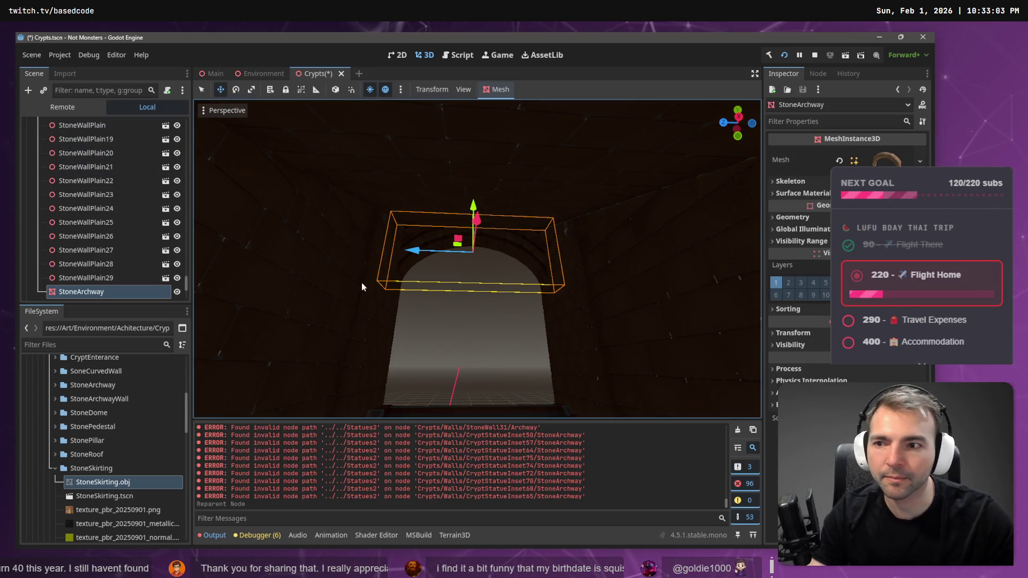
pyautogui.scroll(-3, 134, 252)
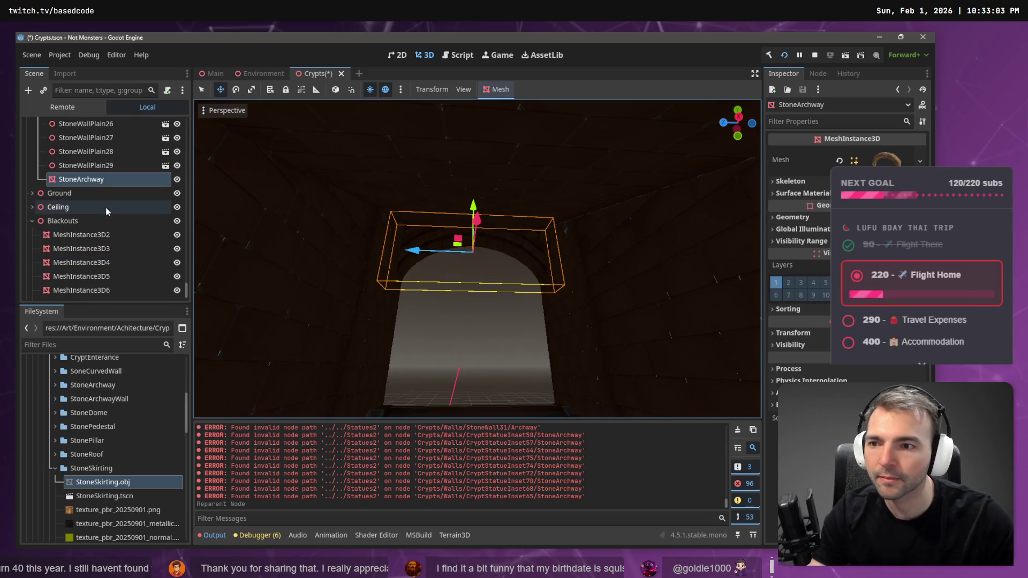
pyautogui.click(110, 178)
pyautogui.hotkey('ctrl', 'c')
pyautogui.hotkey('ctrl', 'v')
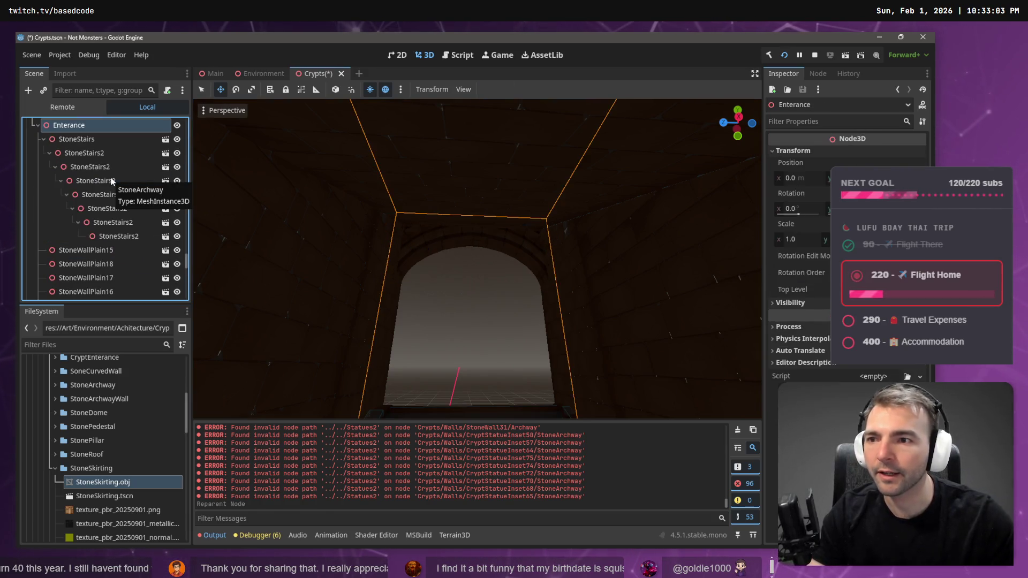
# Move StoneArchway2 along X and down the stairwell further along the corridor
pyautogui.rightClick(421, 205)
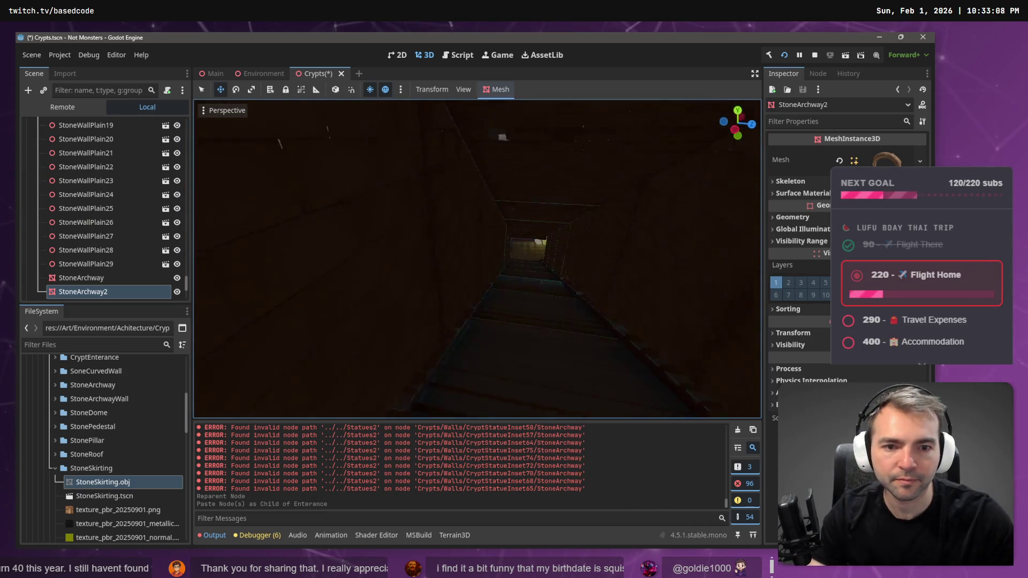
pyautogui.press('s')
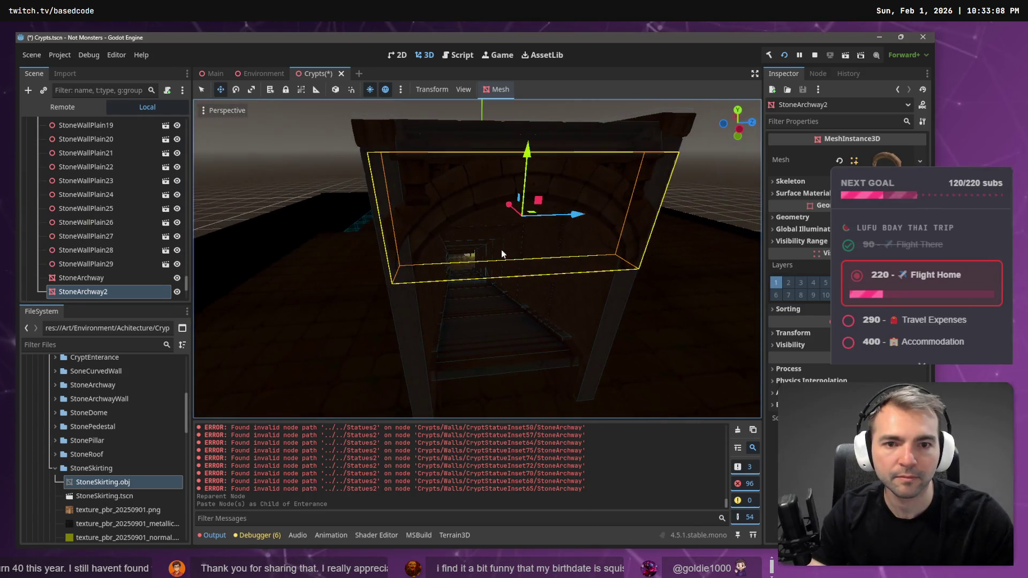
pyautogui.moveTo(528, 156)
pyautogui.mouseDown()
pyautogui.moveTo(518, 225)
pyautogui.moveTo(458, 213)
pyautogui.moveTo(442, 156)
pyautogui.moveTo(455, 110)
pyautogui.moveTo(469, 201)
pyautogui.mouseUp()
pyautogui.moveTo(466, 153); pyautogui.dragTo(480, 275)
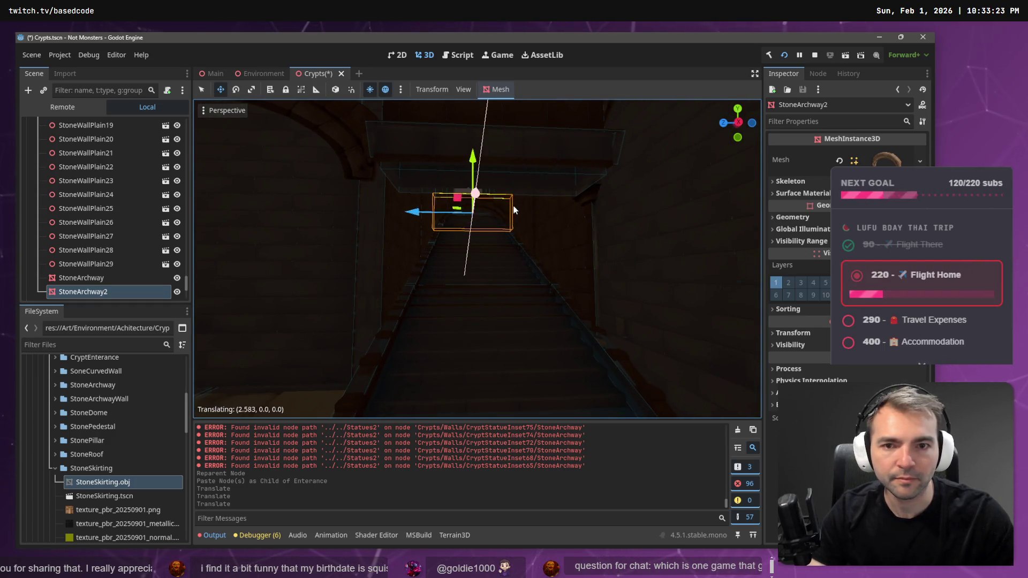
pyautogui.moveTo(567, 191); pyautogui.dragTo(867, 40)
pyautogui.press('f')
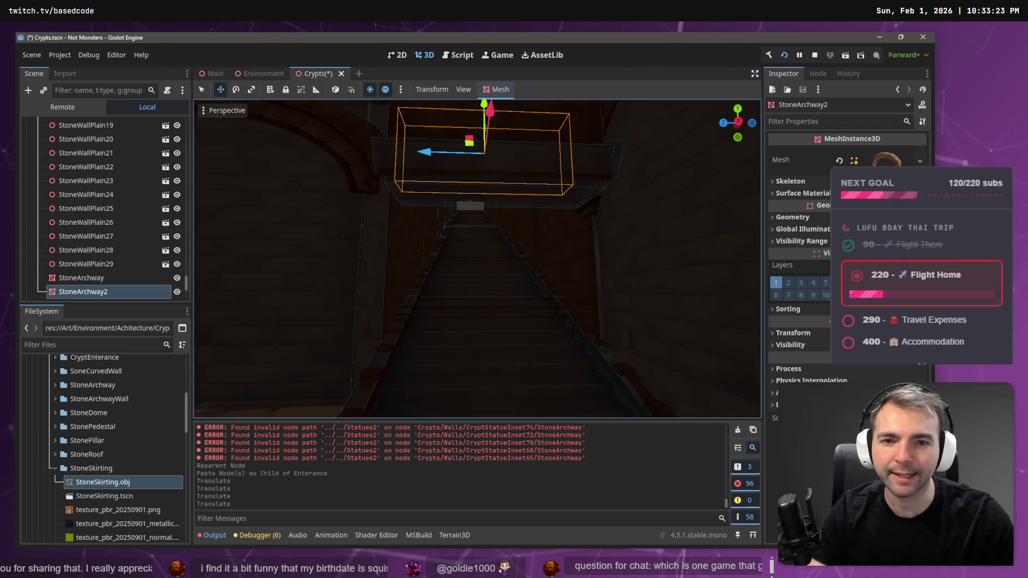
# Refine StoneArchway2's sideways position and height with X- and Y-locked moves
pyautogui.press('g')
pyautogui.press('Return')
pyautogui.press('g')
pyautogui.press('x')
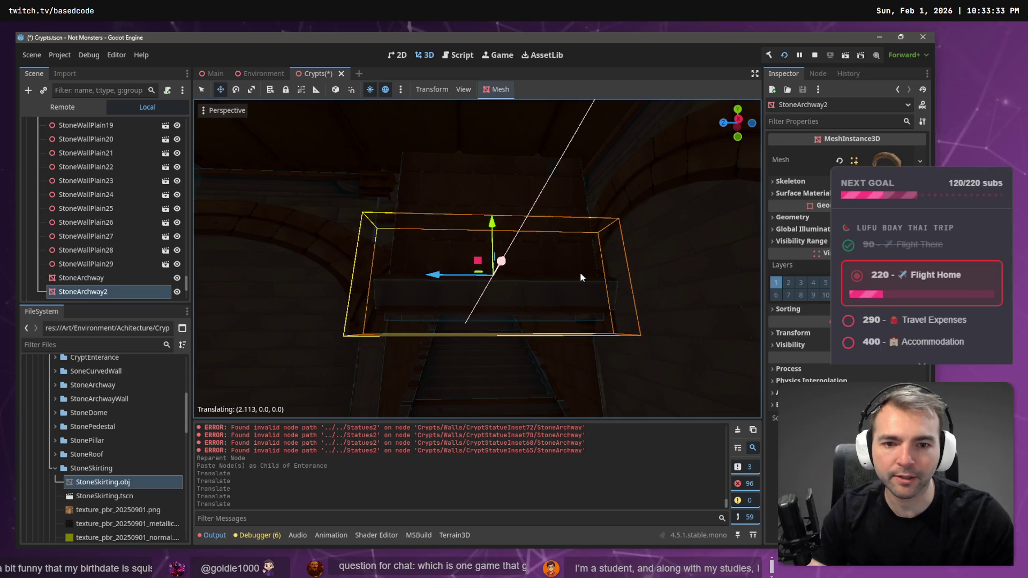
pyautogui.press('Return')
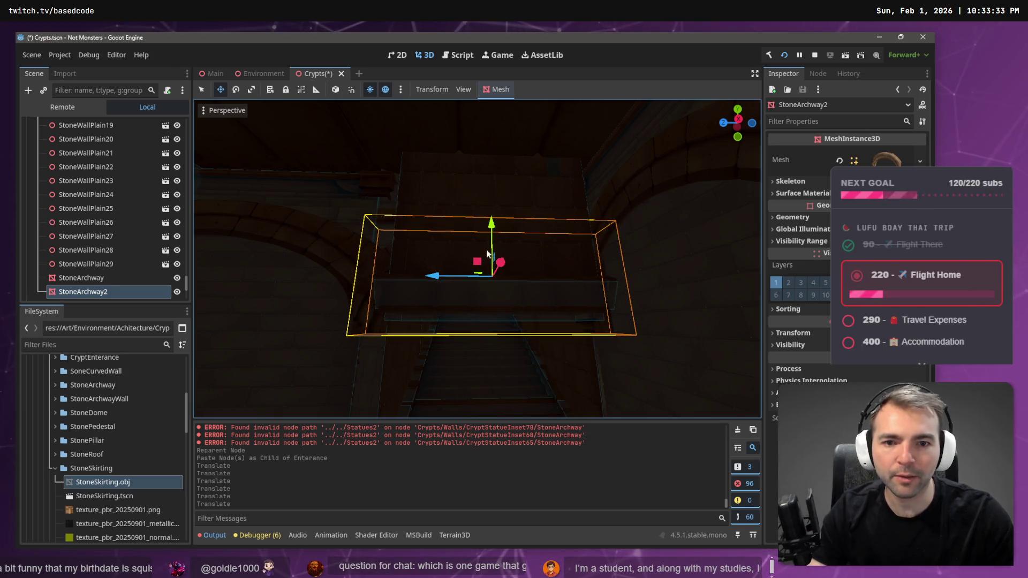
pyautogui.press('g')
pyautogui.press('y')
pyautogui.press('Return')
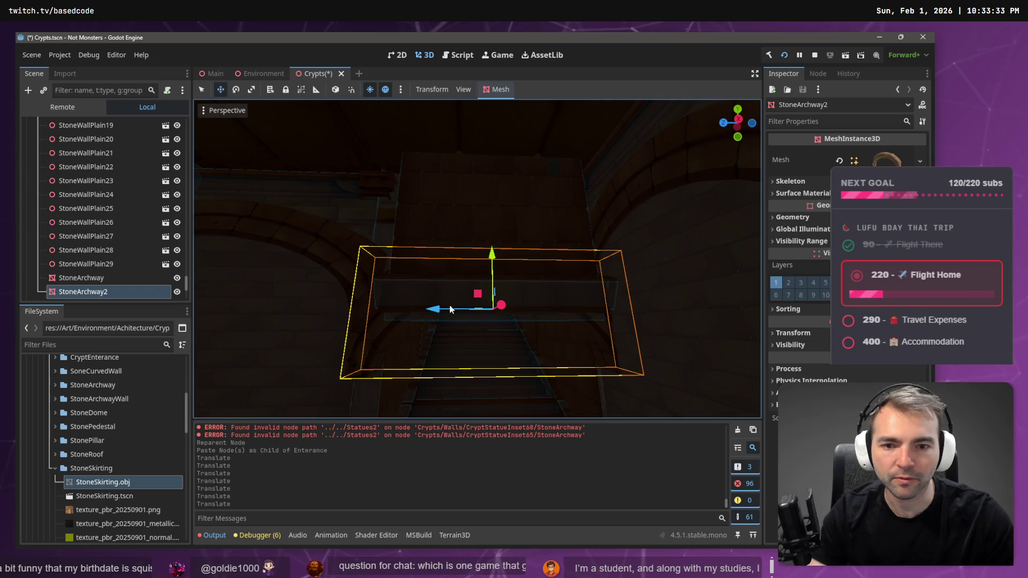
pyautogui.moveTo(493, 308)
pyautogui.mouseDown()
pyautogui.moveTo(579, 303)
pyautogui.moveTo(508, 321)
pyautogui.mouseUp()
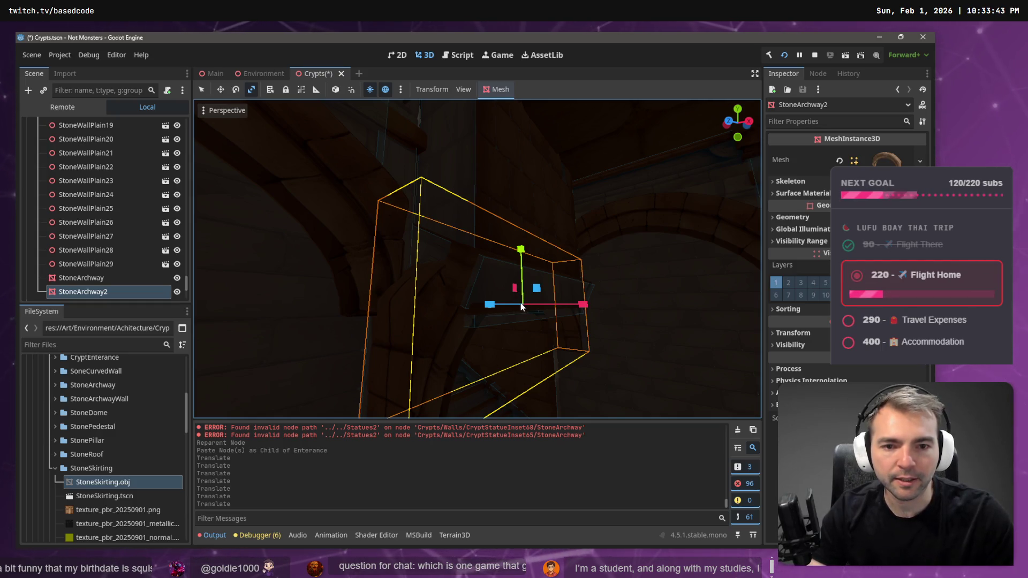
pyautogui.press('Escape')
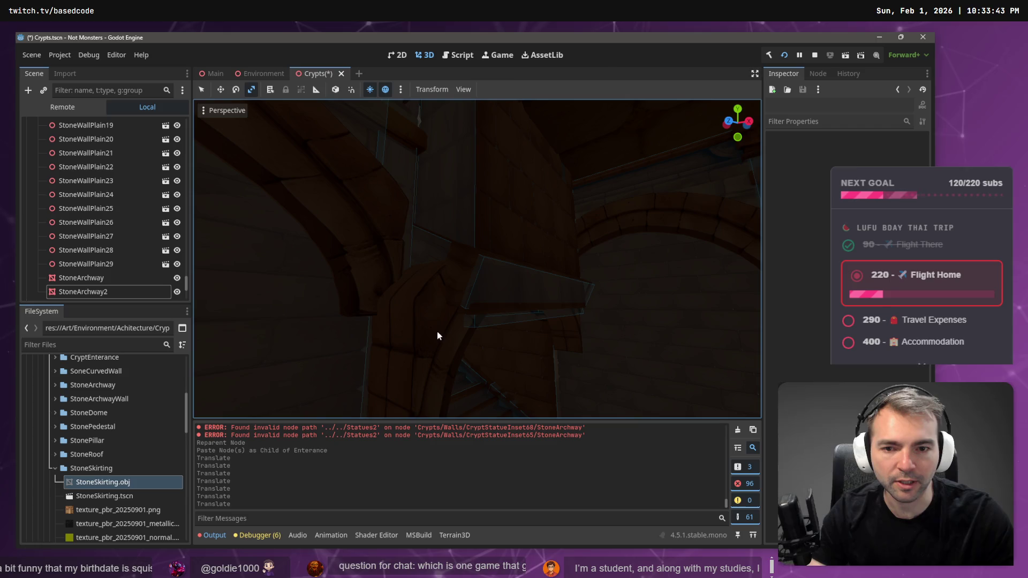
pyautogui.click(437, 336)
# Scale StoneArchway2 up to fill the corridor, widening its depth and lowering it
pyautogui.moveTo(489, 308); pyautogui.dragTo(496, 305)
pyautogui.scroll(-5, 476, 257)
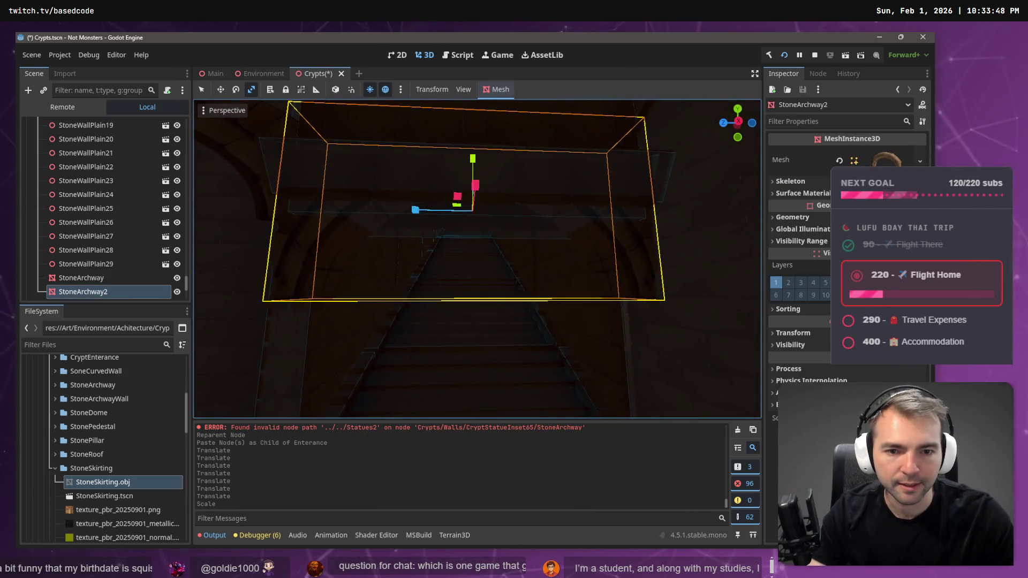
pyautogui.moveTo(417, 216); pyautogui.dragTo(416, 211)
pyautogui.moveTo(474, 160); pyautogui.dragTo(473, 196)
pyautogui.press('w')
pyautogui.moveTo(457, 238)
pyautogui.mouseDown()
pyautogui.moveTo(515, 259)
pyautogui.moveTo(504, 268)
pyautogui.moveTo(487, 252)
pyautogui.mouseUp()
pyautogui.scroll(-3, 482, 247)
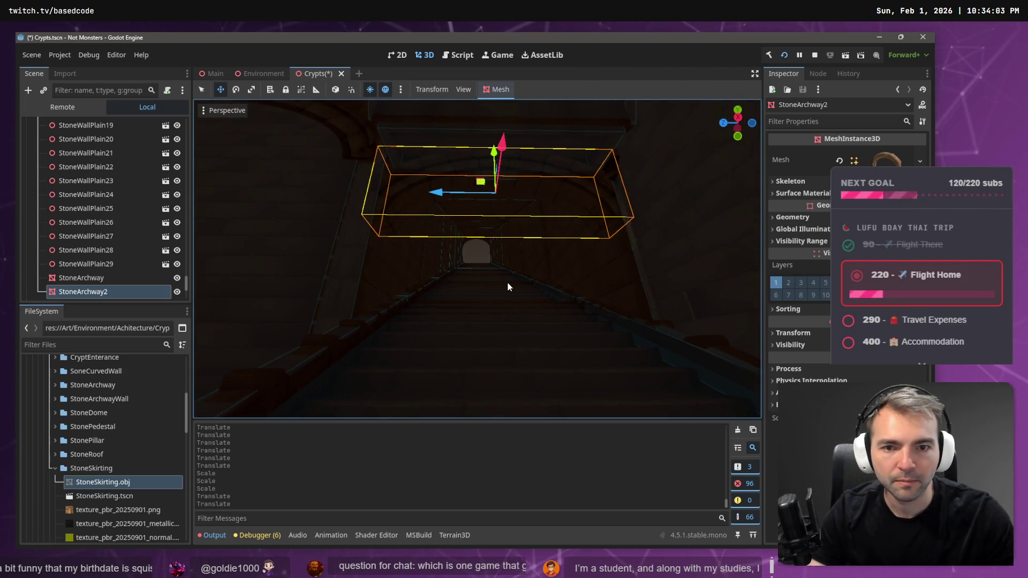
pyautogui.click(478, 256)
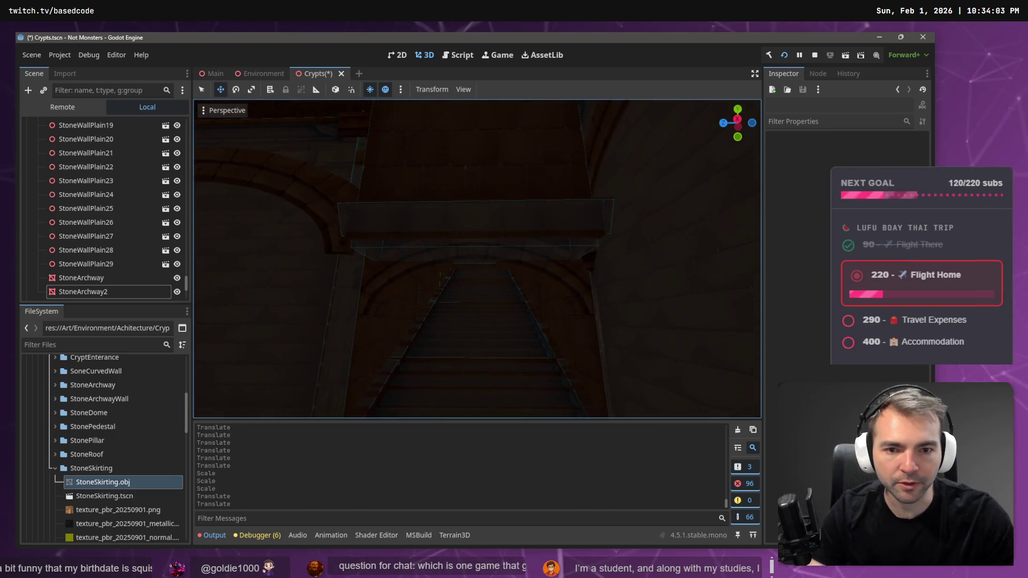
# Fly the view through the new archway, then save and run the game with F5
pyautogui.press('w')
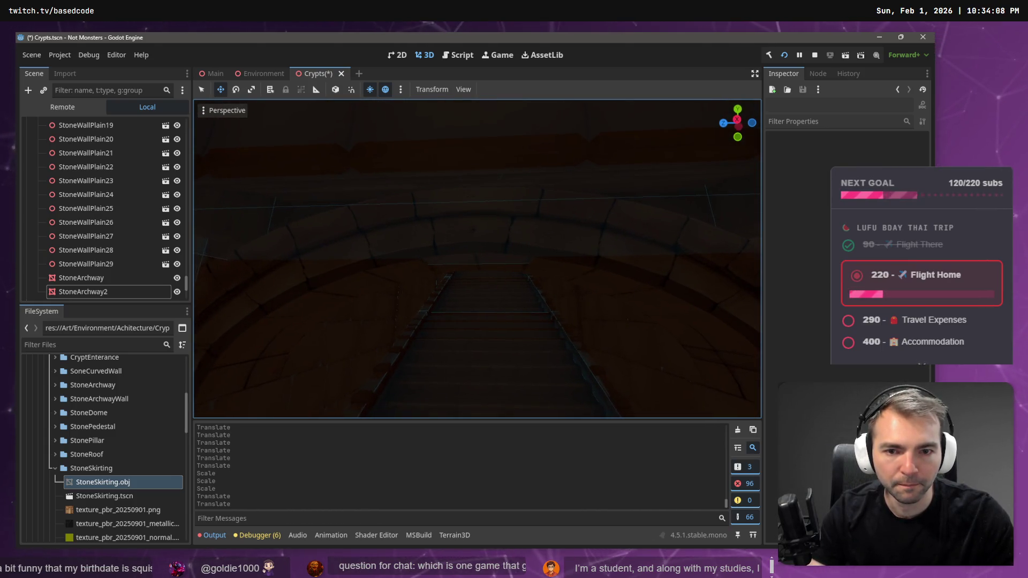
pyautogui.press('w')
pyautogui.press('w')
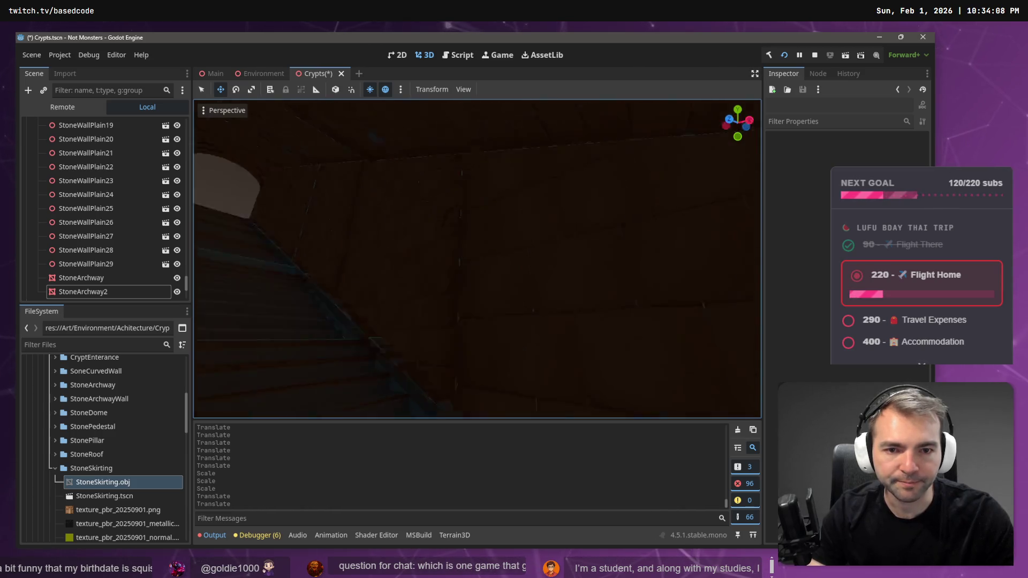
pyautogui.press('F5')
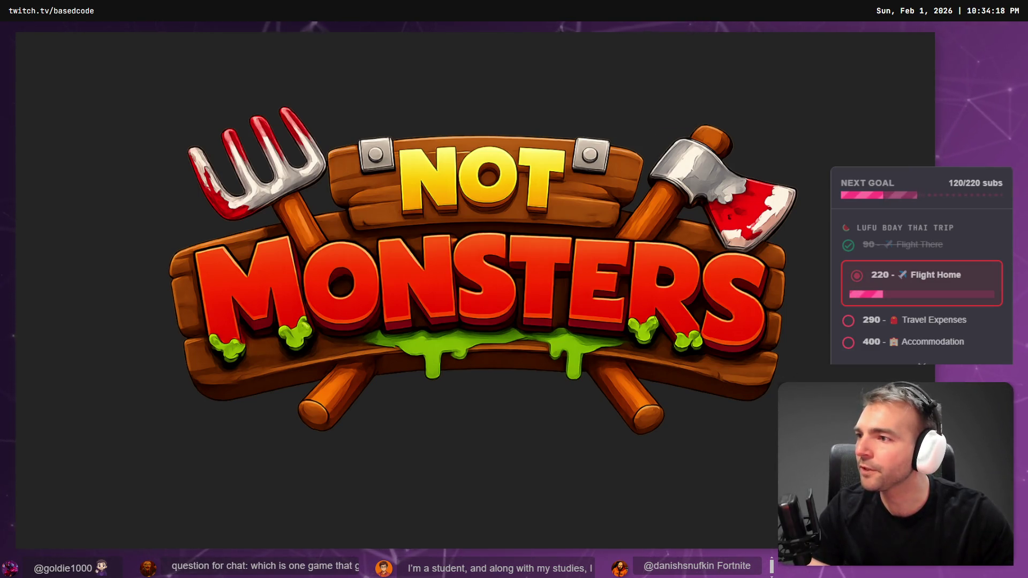
# Walk the werewolf back and forth to the crypt doorway, then steer right
pyautogui.press('w')
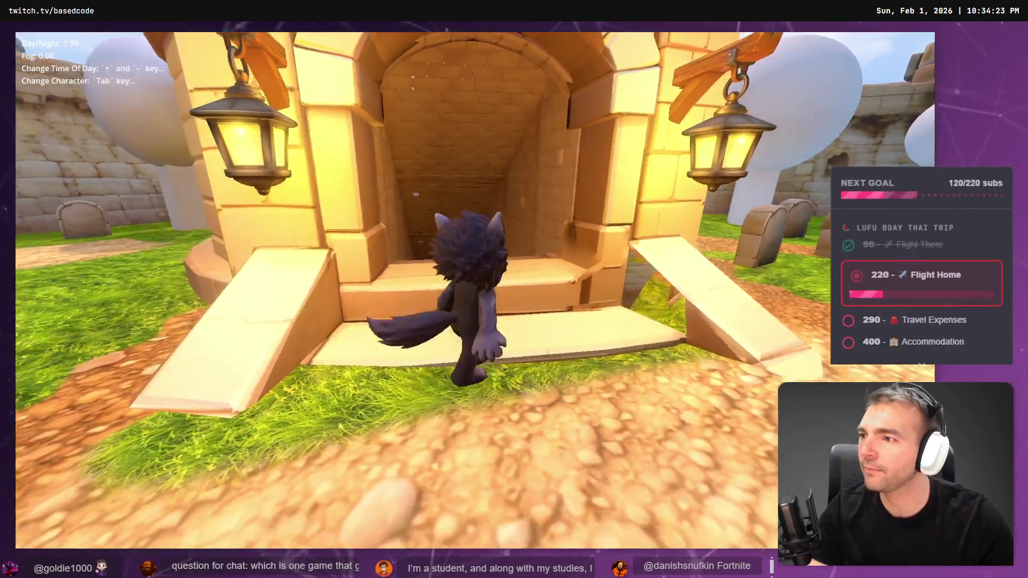
pyautogui.press('s')
pyautogui.press('w')
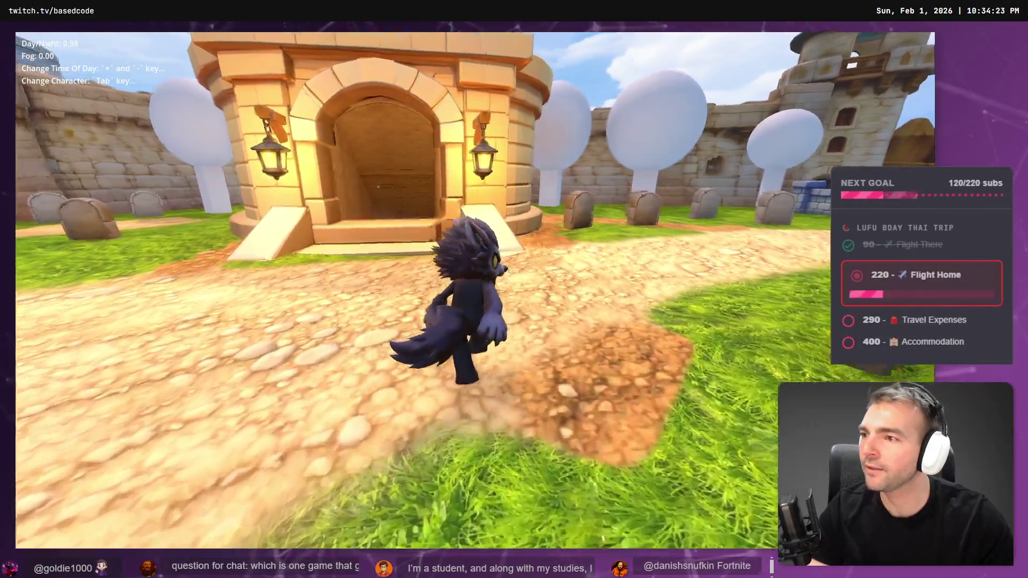
pyautogui.press('s')
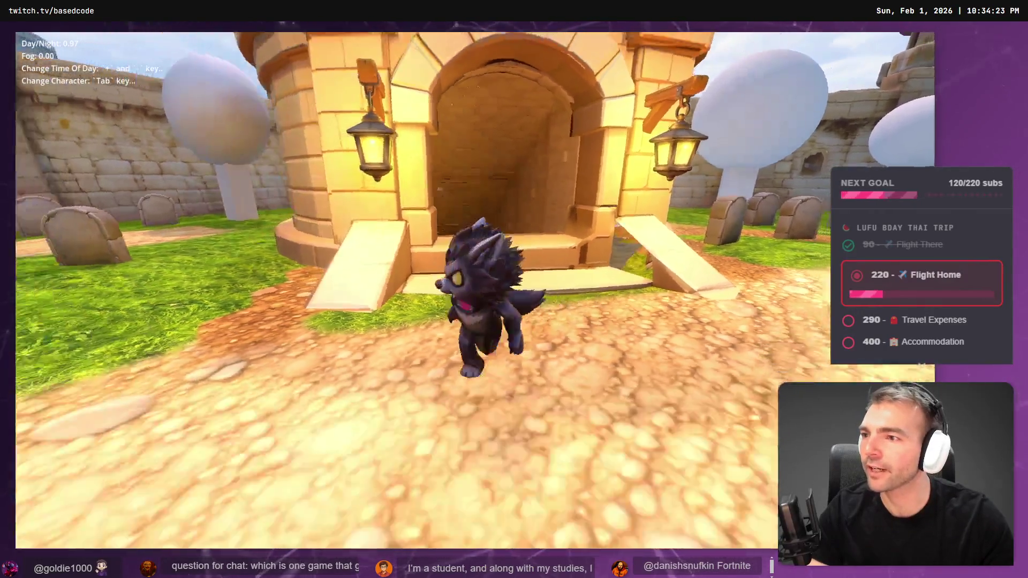
pyautogui.press('w')
pyautogui.press('s')
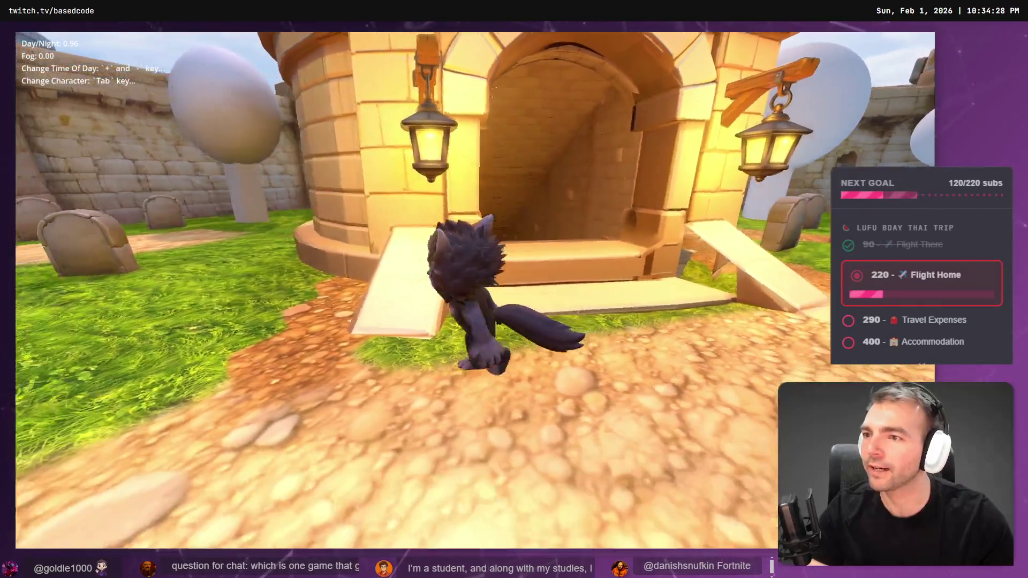
pyautogui.press('d')
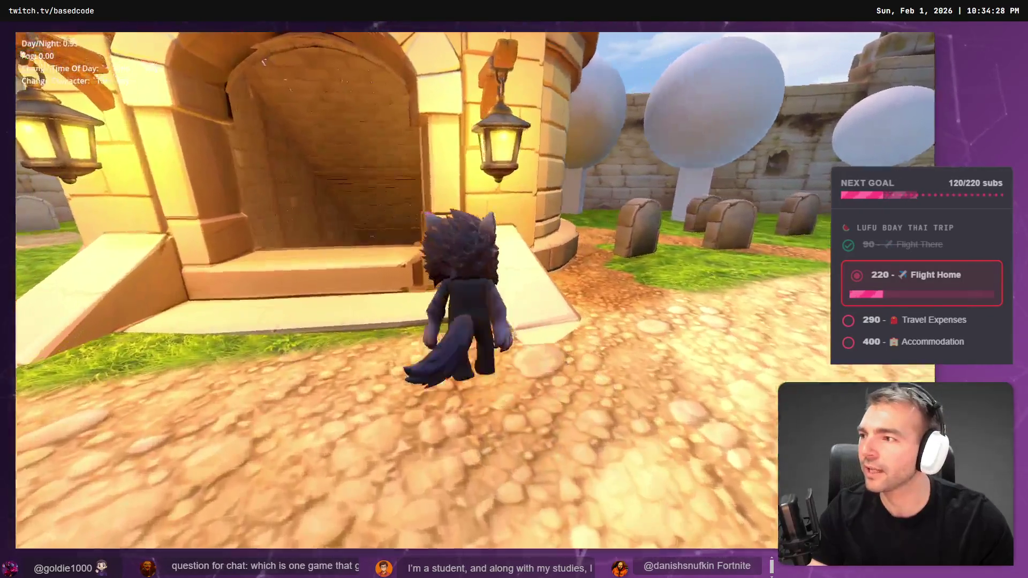
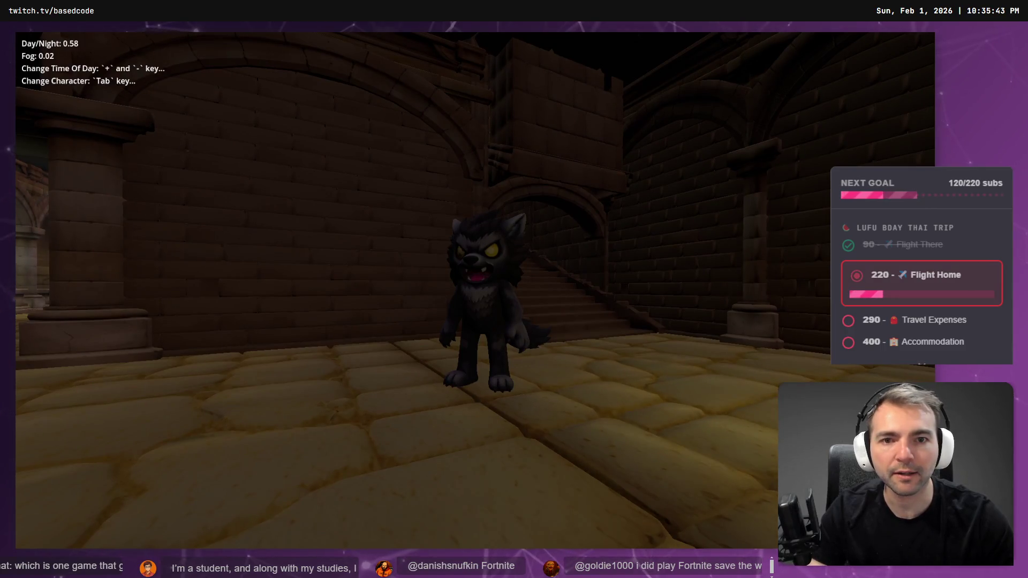
# Stop the game, select StoneWallPlain29 and shrink it vertically
pyautogui.press('F8')
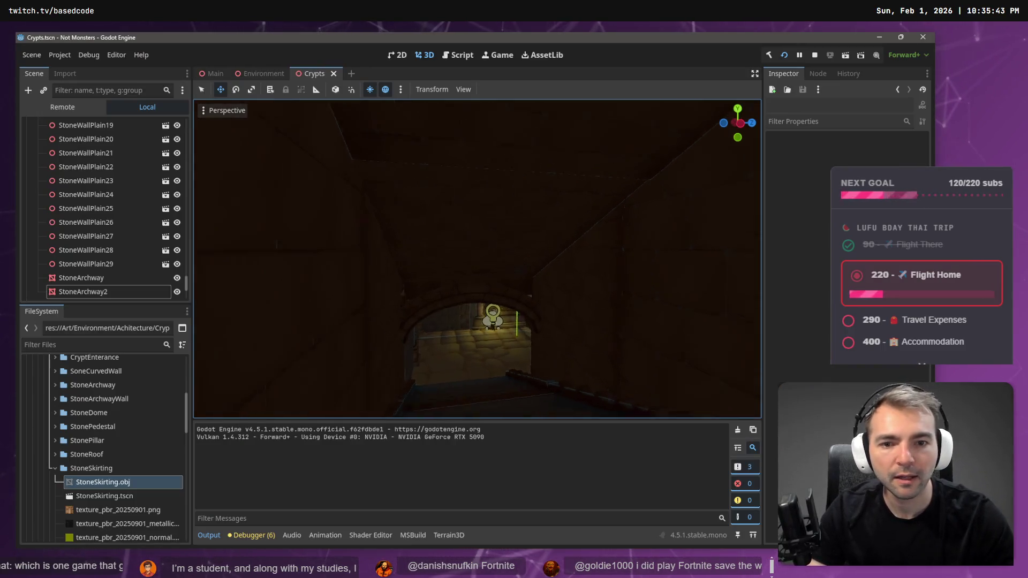
pyautogui.moveTo(508, 305); pyautogui.dragTo(507, 305)
pyautogui.click(464, 248)
pyautogui.scroll(3, 504, 265)
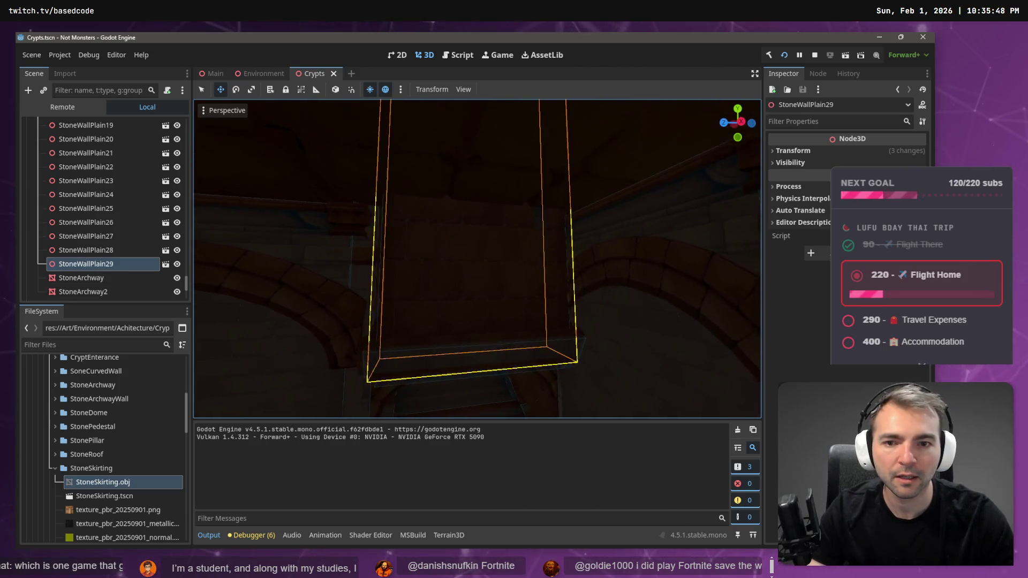
pyautogui.moveTo(436, 248); pyautogui.dragTo(437, 248)
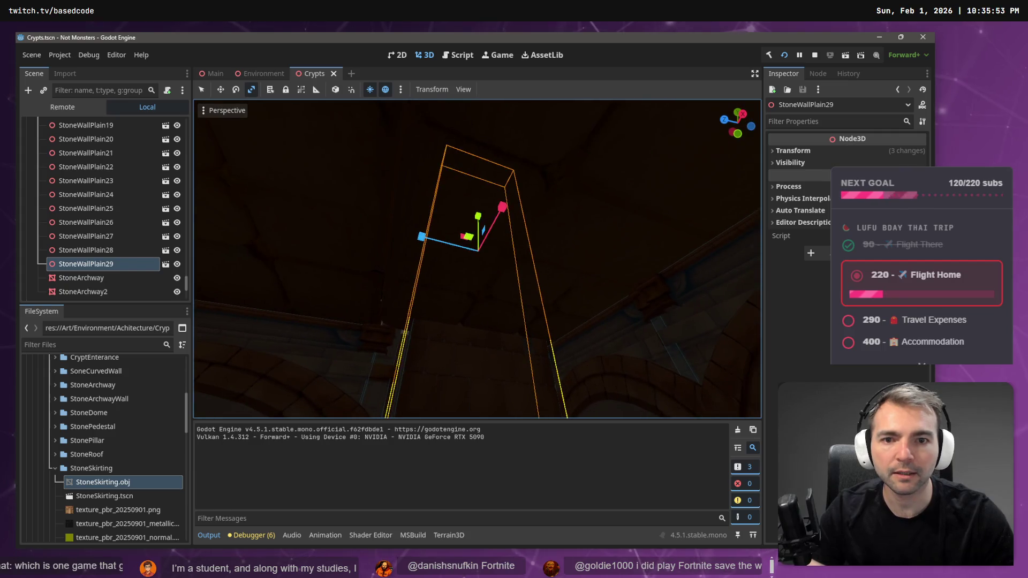
pyautogui.moveTo(485, 210); pyautogui.dragTo(471, 284)
# Lower StoneWallPlain29 in two small moves and shift it sideways along X
pyautogui.press('w')
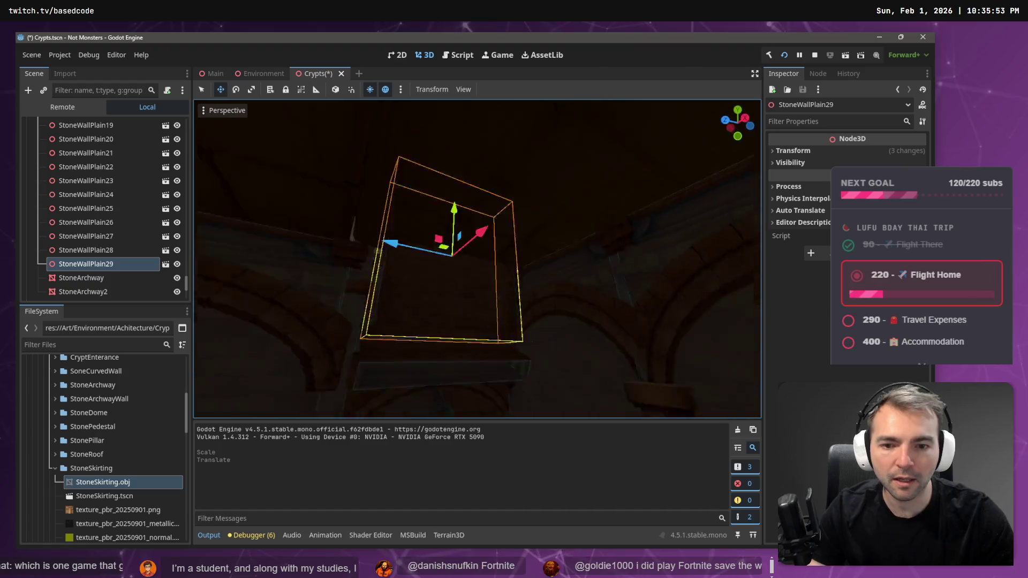
pyautogui.moveTo(467, 214); pyautogui.dragTo(469, 225)
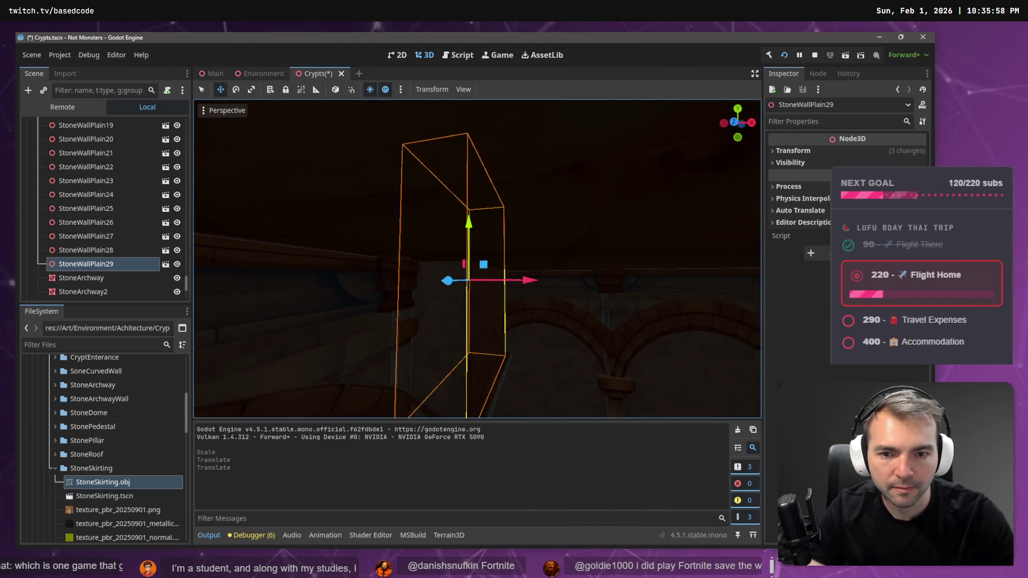
pyautogui.moveTo(538, 288); pyautogui.dragTo(545, 289)
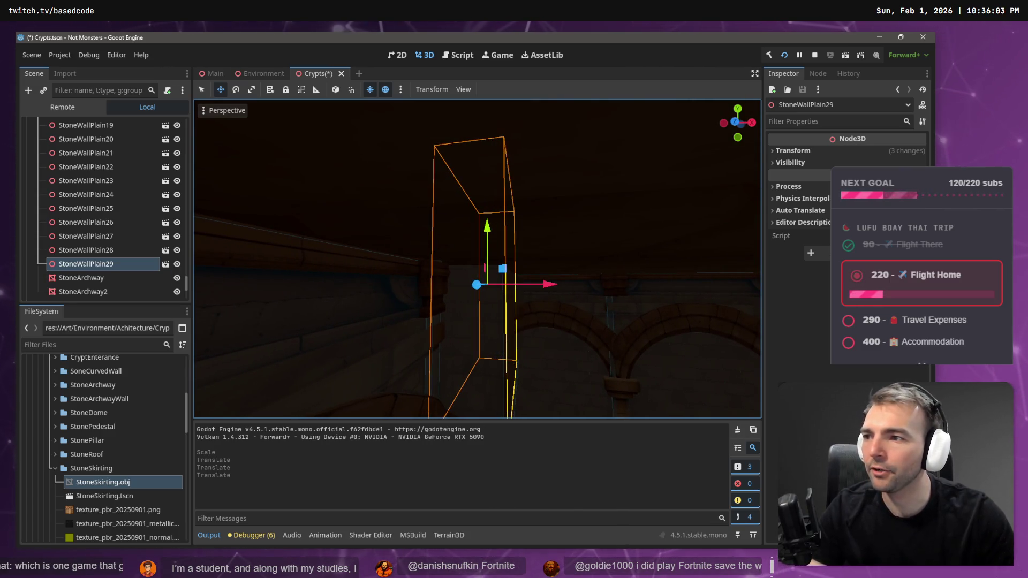
pyautogui.moveTo(609, 263)
pyautogui.mouseDown()
pyautogui.moveTo(498, 257)
pyautogui.moveTo(587, 251)
pyautogui.mouseUp()
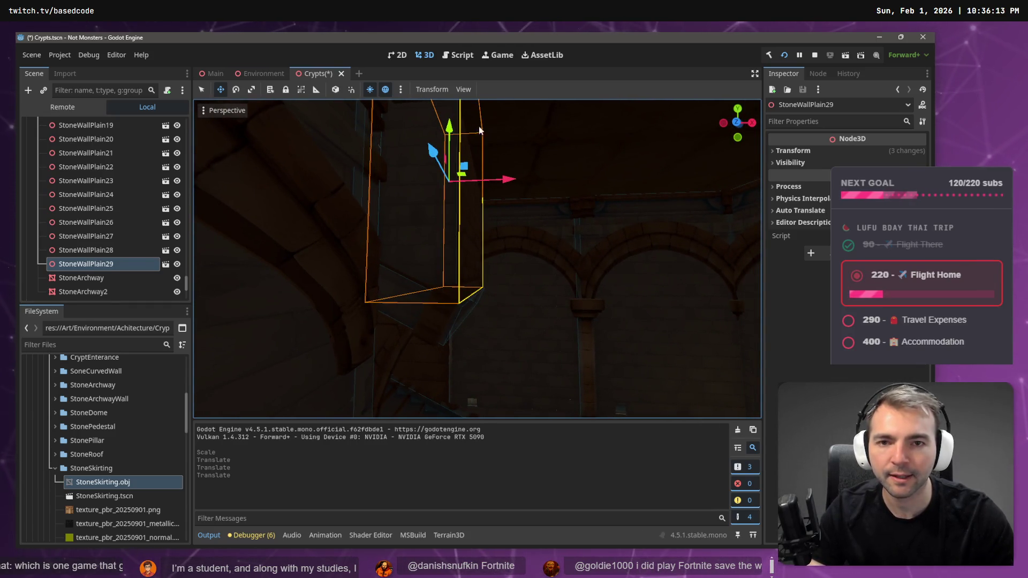
pyautogui.moveTo(449, 127); pyautogui.dragTo(451, 132)
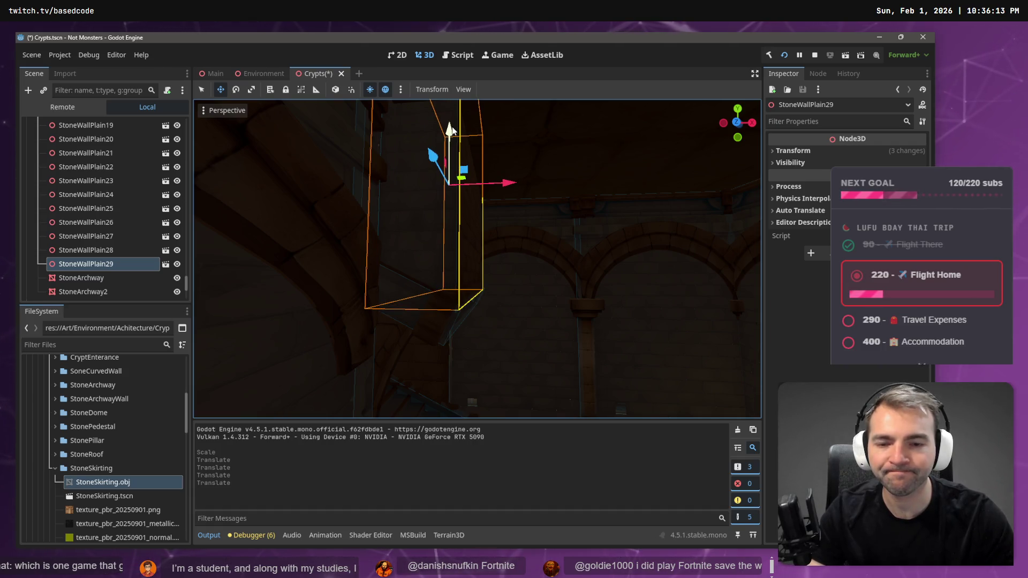
# Narrow StoneWallPlain29 slightly along X and lengthen it along its depth, checking neighbouring wall pieces
pyautogui.press('r')
pyautogui.moveTo(505, 184); pyautogui.dragTo(515, 210)
pyautogui.press('w')
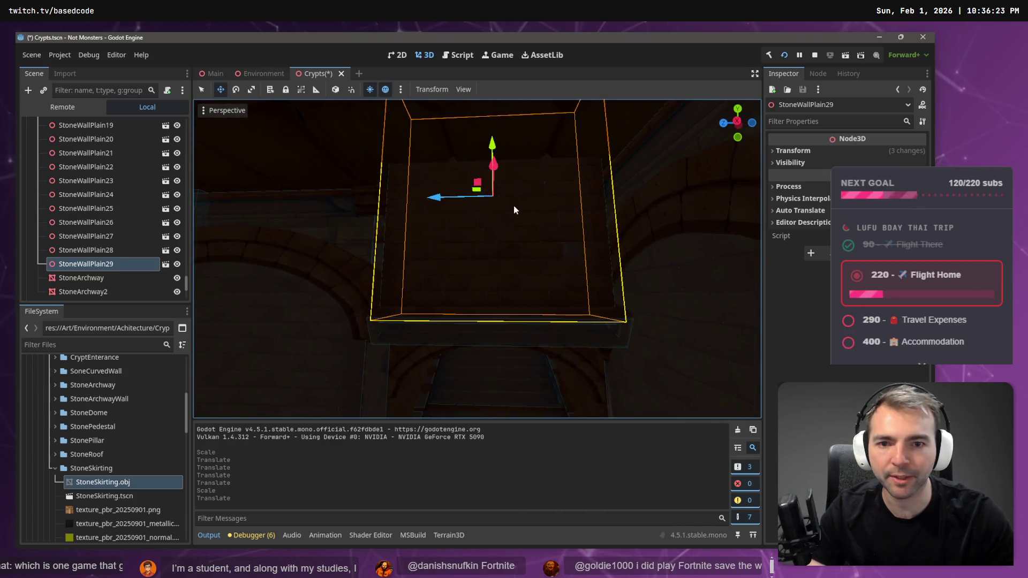
pyautogui.press('r')
pyautogui.moveTo(438, 199); pyautogui.dragTo(431, 200)
pyautogui.press('w')
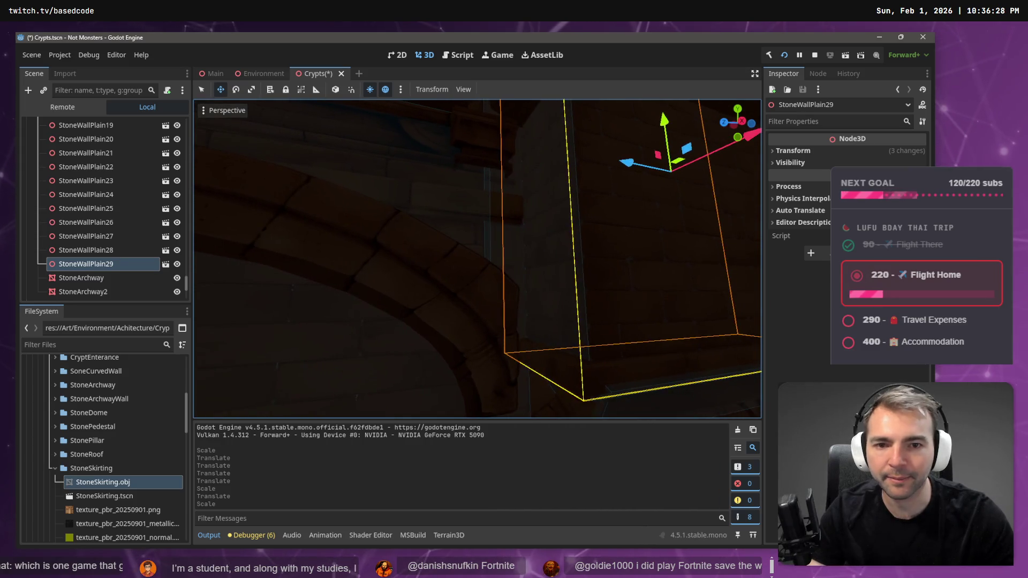
pyautogui.press('d')
pyautogui.press('r')
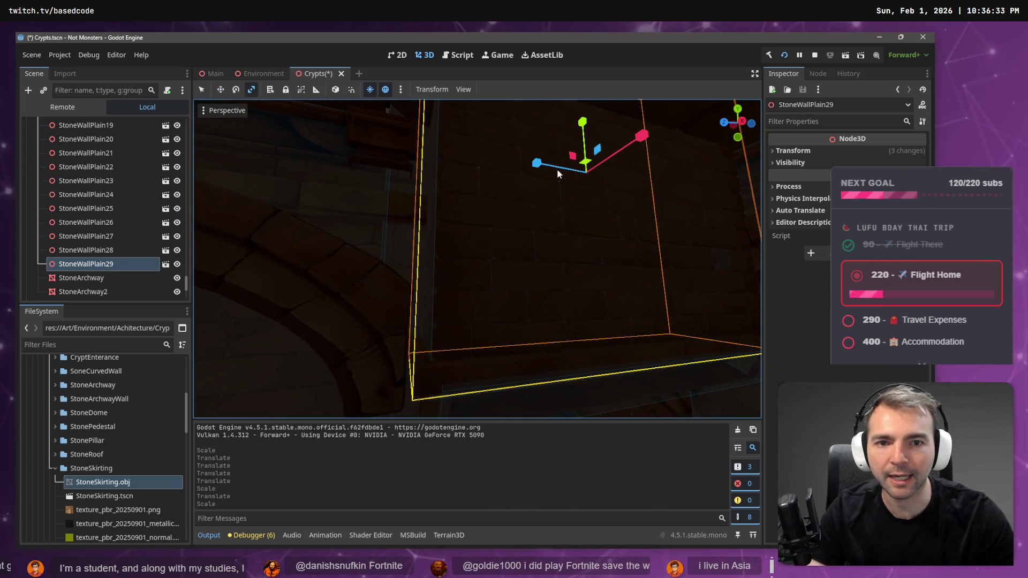
pyautogui.moveTo(537, 165); pyautogui.dragTo(551, 161)
pyautogui.press('s')
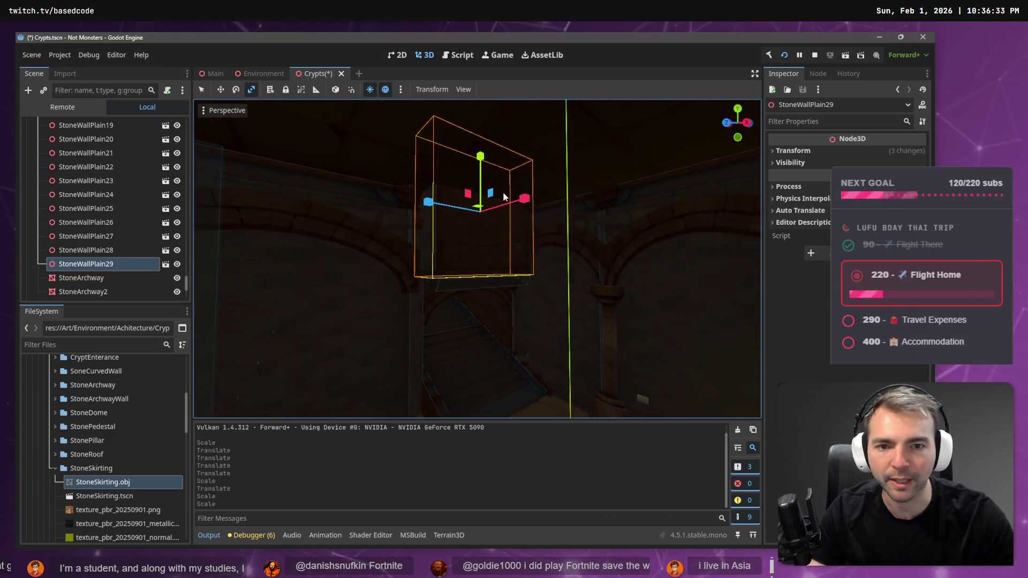
pyautogui.click(515, 298)
pyautogui.click(504, 300)
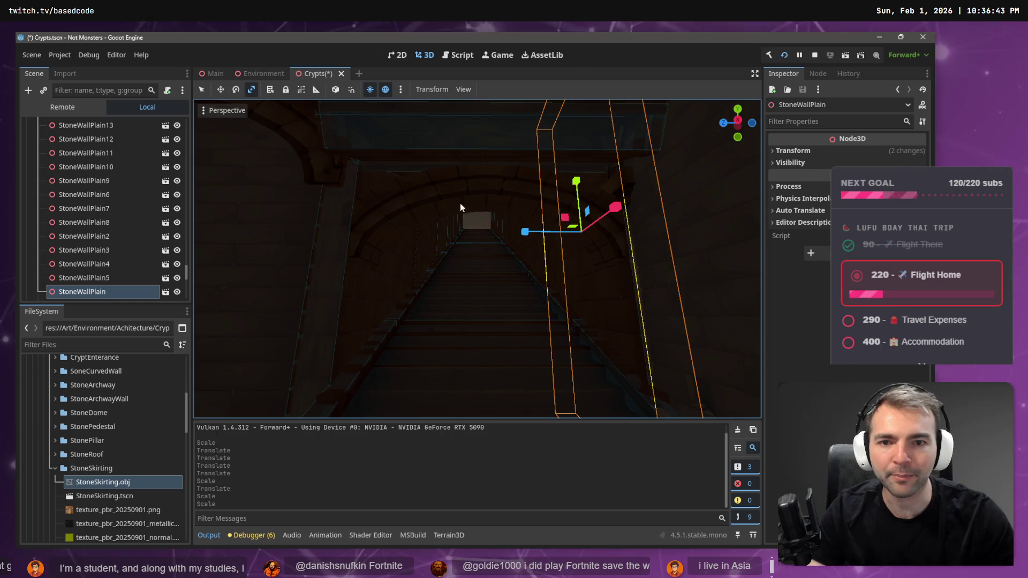
# Raise StoneArchway2 upward, undoing an accidental move
pyautogui.click(461, 203)
pyautogui.press('w')
pyautogui.moveTo(489, 172)
pyautogui.mouseDown()
pyautogui.moveTo(488, 152)
pyautogui.moveTo(472, 177)
pyautogui.mouseUp()
pyautogui.press('r')
pyautogui.press('w')
pyautogui.hotkey('ctrl', 'z')
pyautogui.hotkey('ctrl', 'z')
# Enlarge StoneArchway2 with the Scale gizmo
pyautogui.moveTo(487, 249)
pyautogui.mouseDown()
pyautogui.moveTo(419, 230)
pyautogui.moveTo(455, 211)
pyautogui.mouseUp()
pyautogui.press('r')
pyautogui.press('w')
pyautogui.press('r')
pyautogui.press('w')
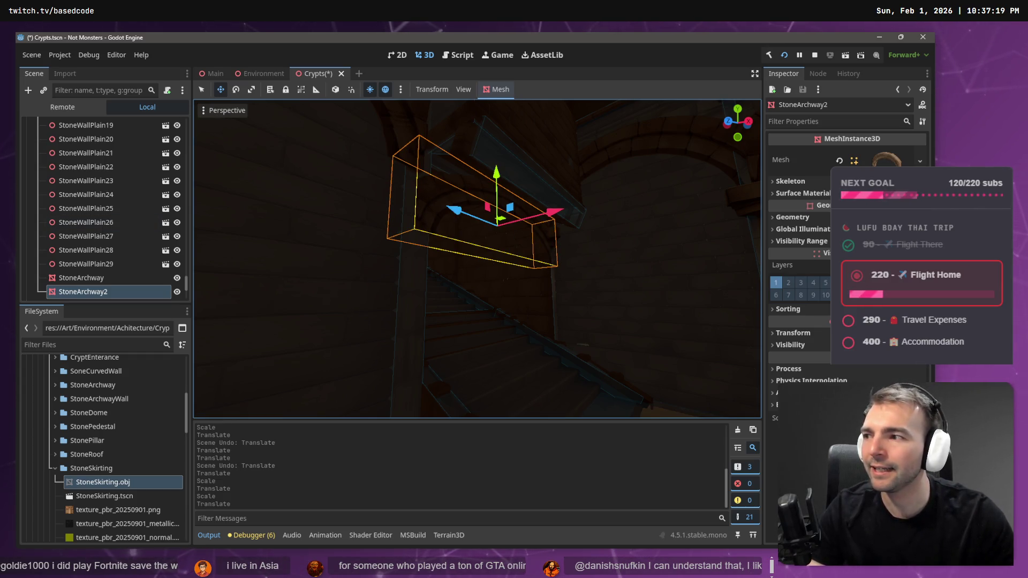
# Nudge StoneArchway2 along its depth axis
pyautogui.click(642, 374)
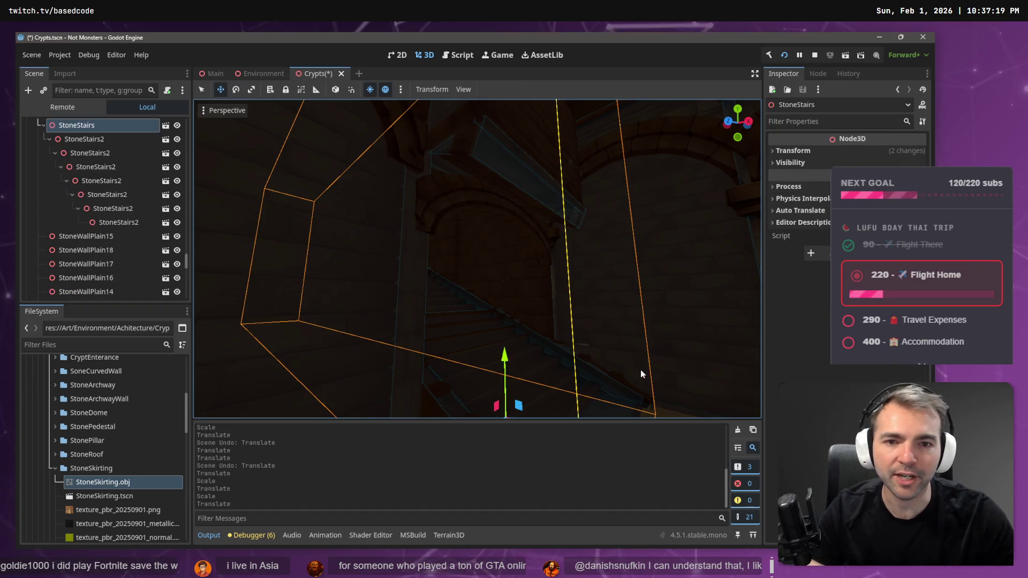
pyautogui.press('w')
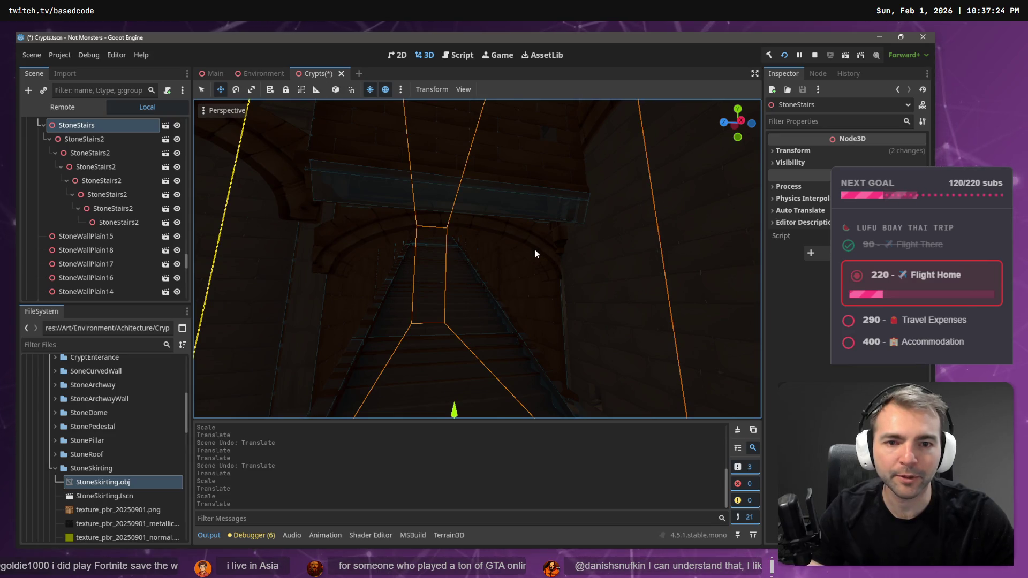
pyautogui.click(534, 248)
pyautogui.moveTo(403, 241); pyautogui.dragTo(399, 242)
# Save the Crypts scene and orbit around the crypt to check for gaps
pyautogui.press('f')
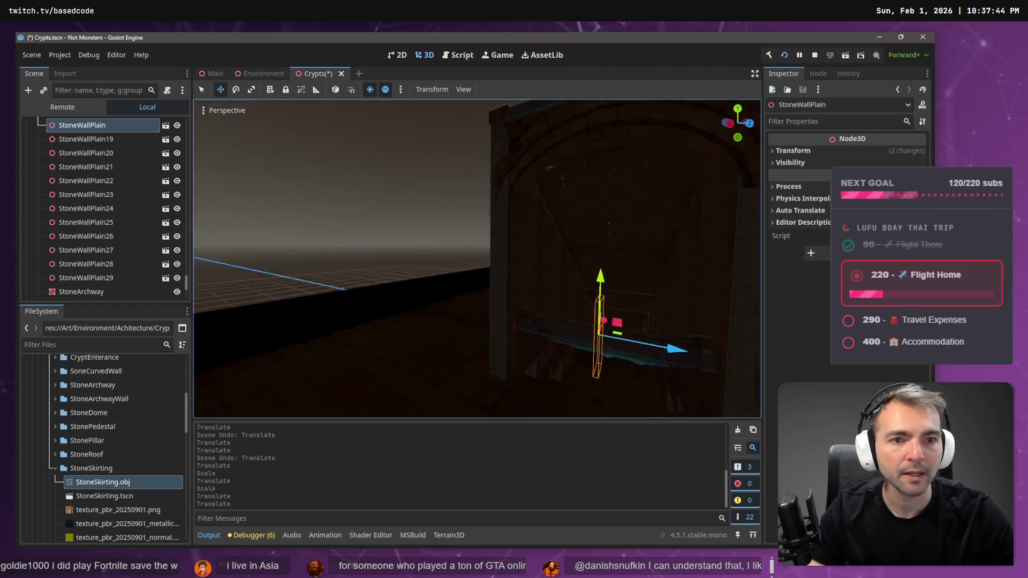
pyautogui.click(526, 218)
pyautogui.hotkey('ctrl', 's')
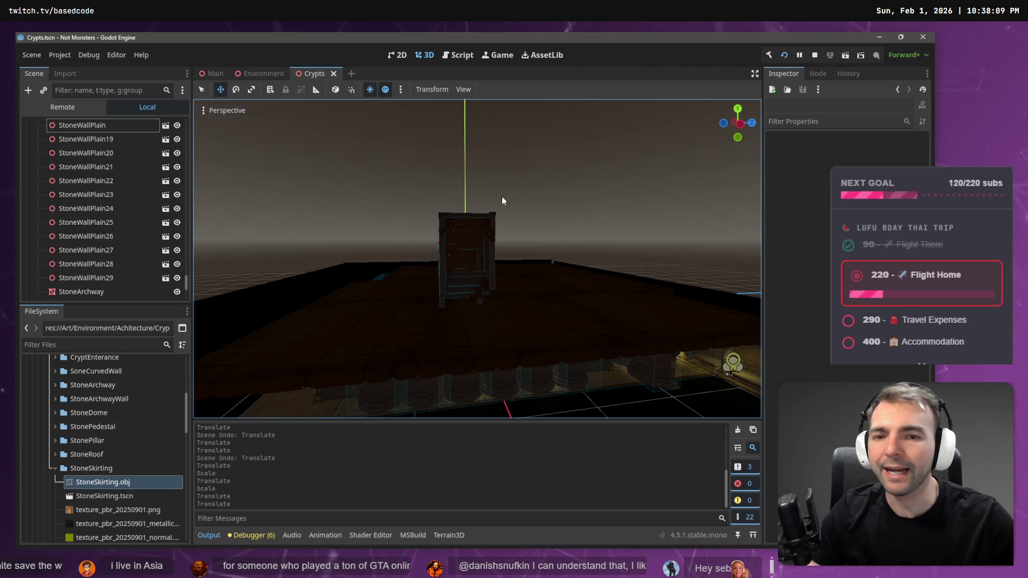
pyautogui.moveTo(508, 190)
pyautogui.mouseDown()
pyautogui.moveTo(265, 206)
pyautogui.moveTo(508, 188)
pyautogui.mouseUp()
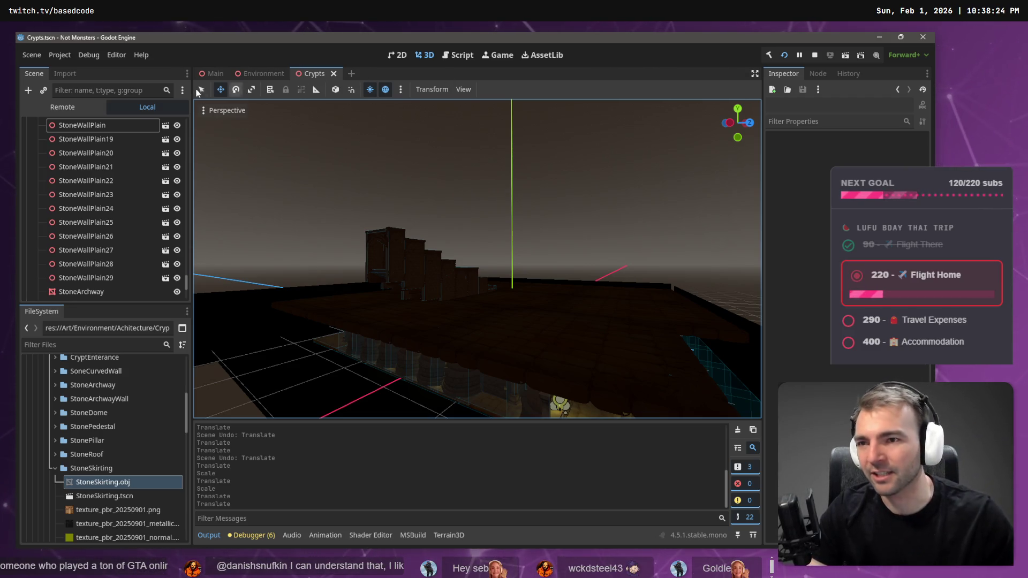
# Fly through the tunnel, archway underside and stair tunnel in Main, then return to Crypts
pyautogui.click(214, 74)
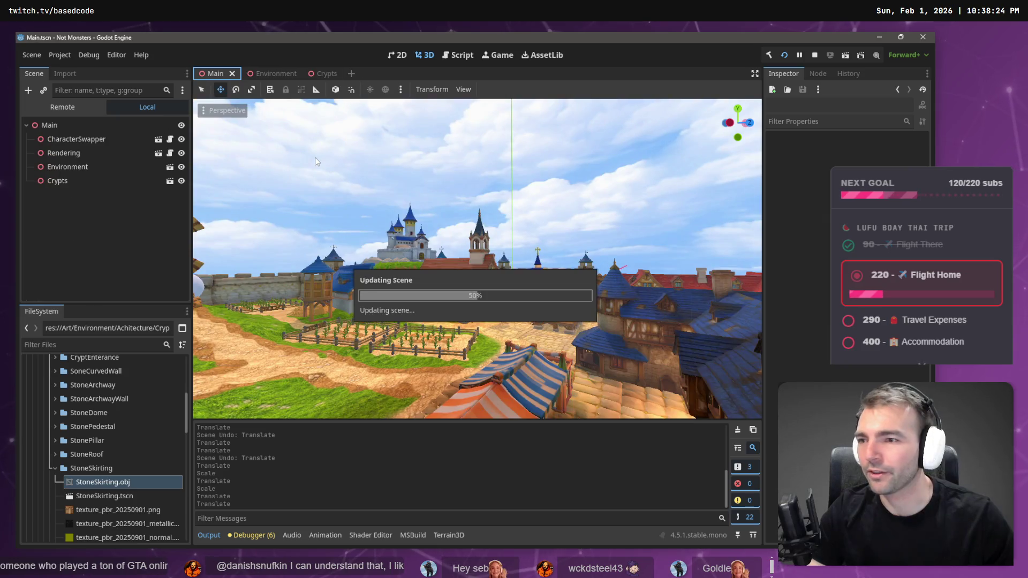
pyautogui.press('w')
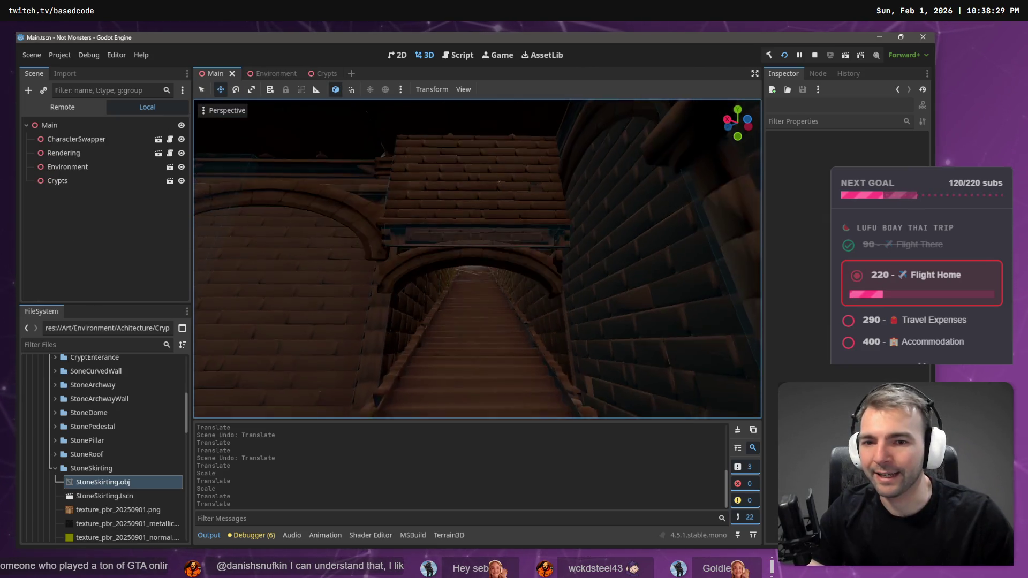
pyautogui.press('s')
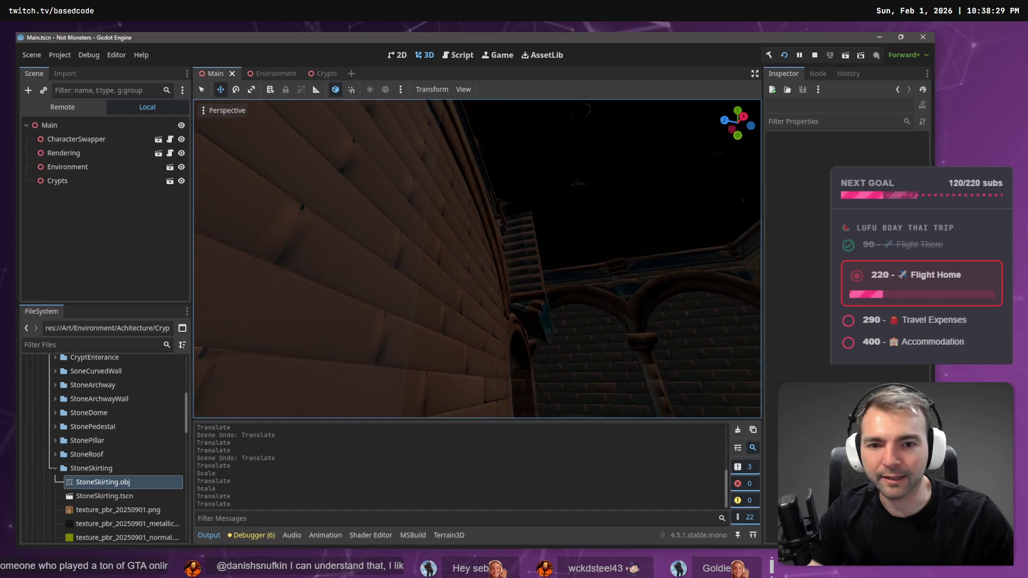
pyautogui.press('w')
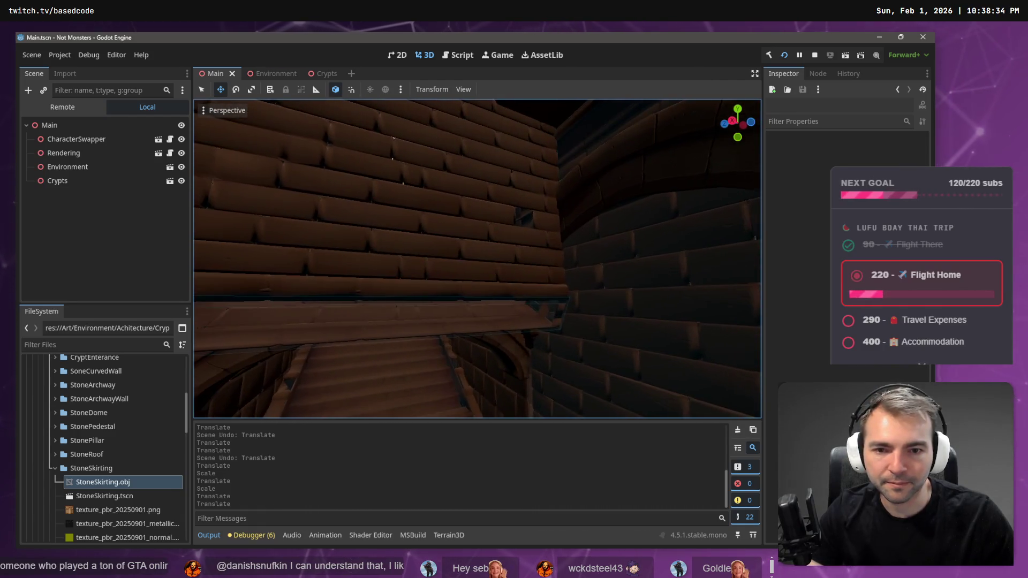
pyautogui.press('w')
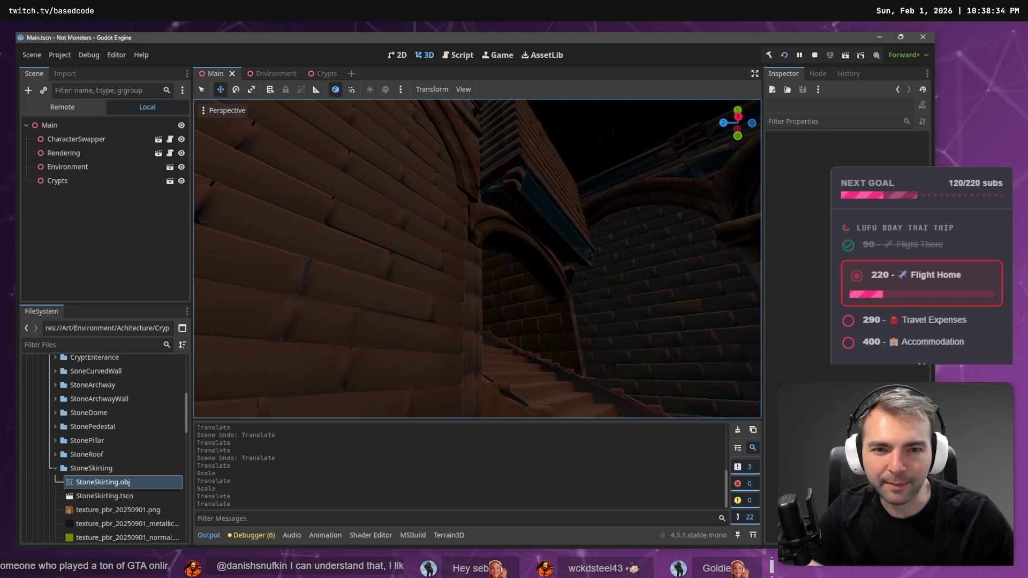
pyautogui.press('s')
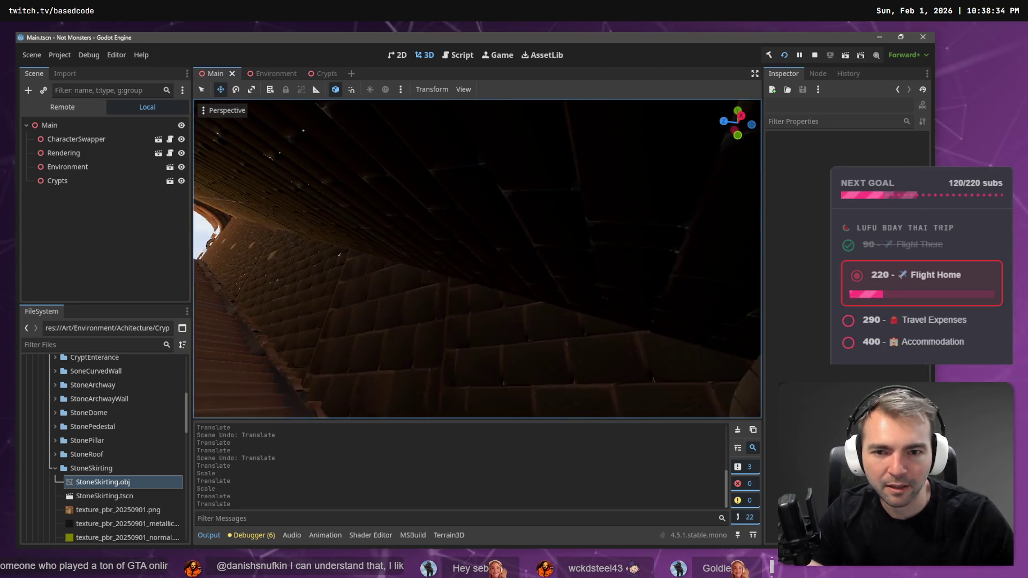
pyautogui.press('s')
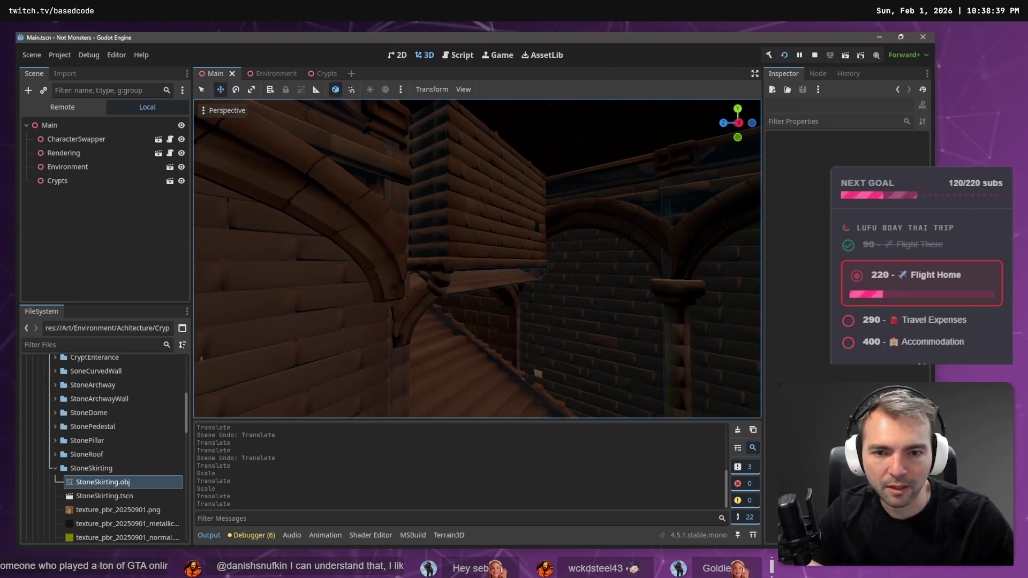
pyautogui.click(435, 203)
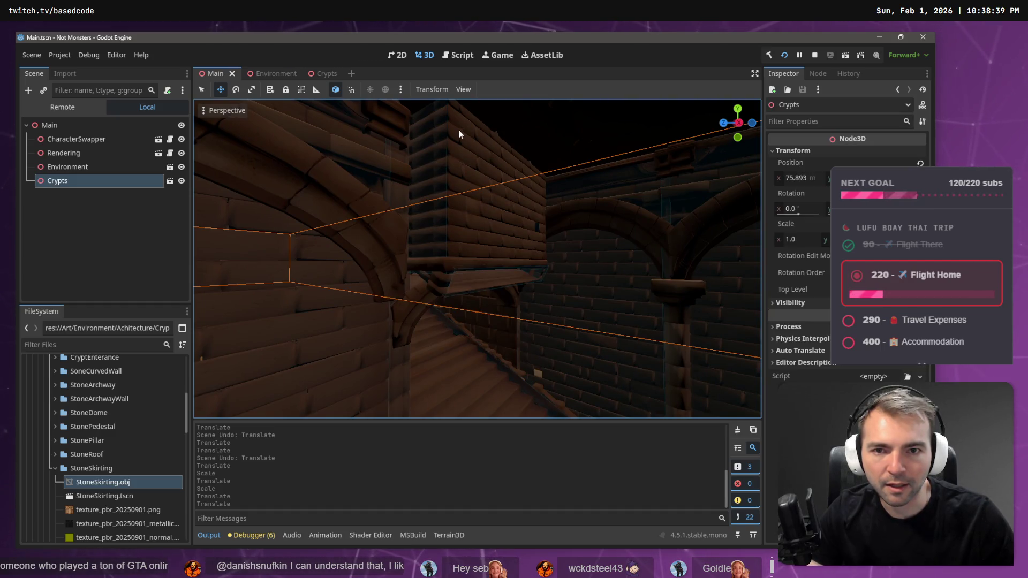
pyautogui.press('s')
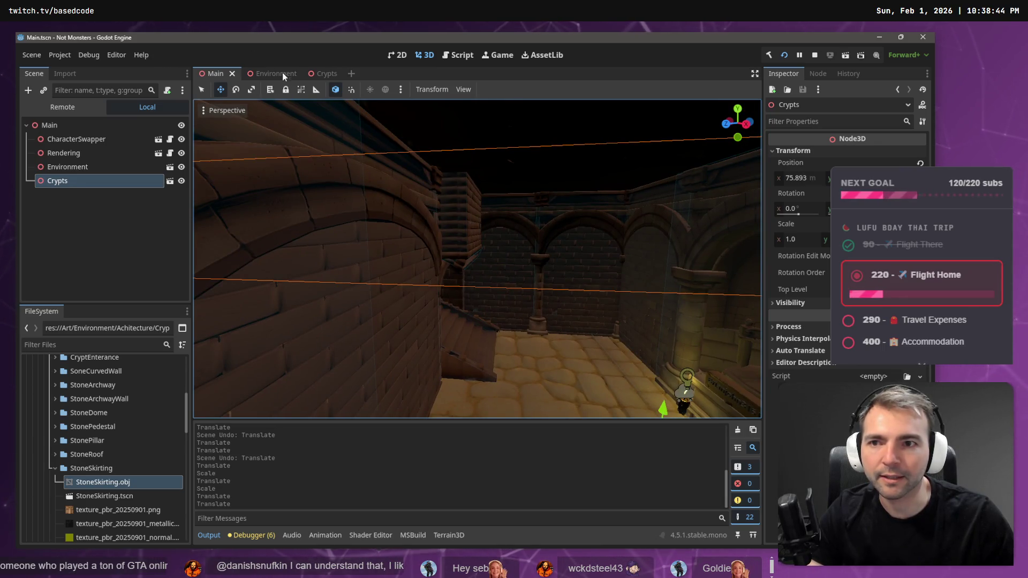
pyautogui.click(323, 73)
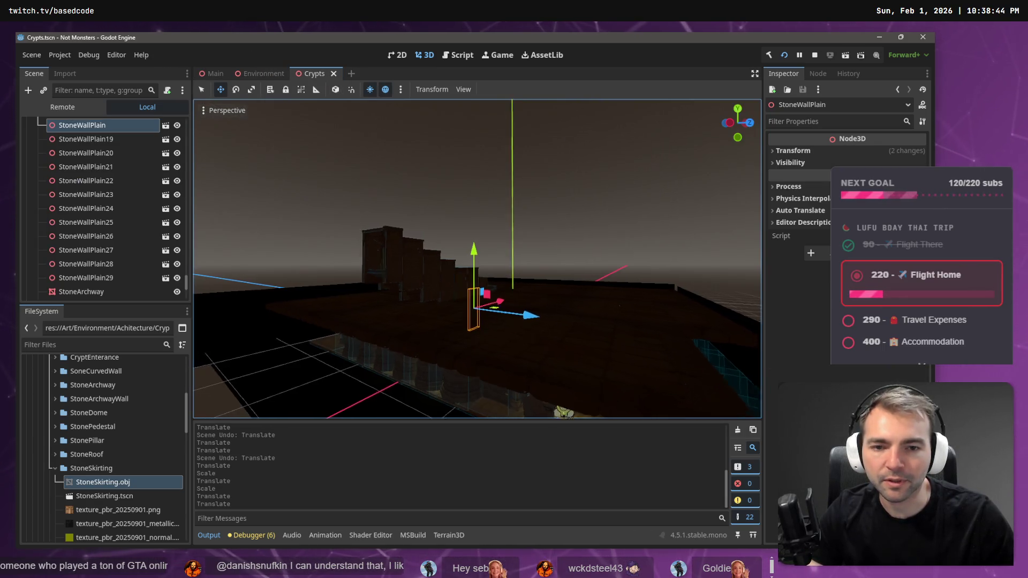
# Lower StoneWallPlain29 slightly and shift it along X, then save Crypts and open Main
pyautogui.press('w')
pyautogui.press('w')
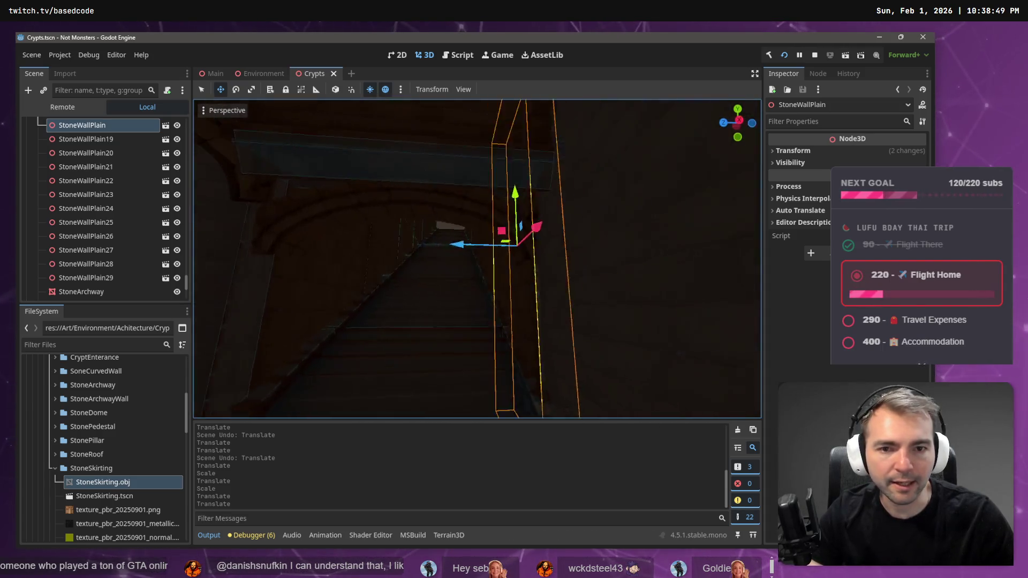
pyautogui.press('s')
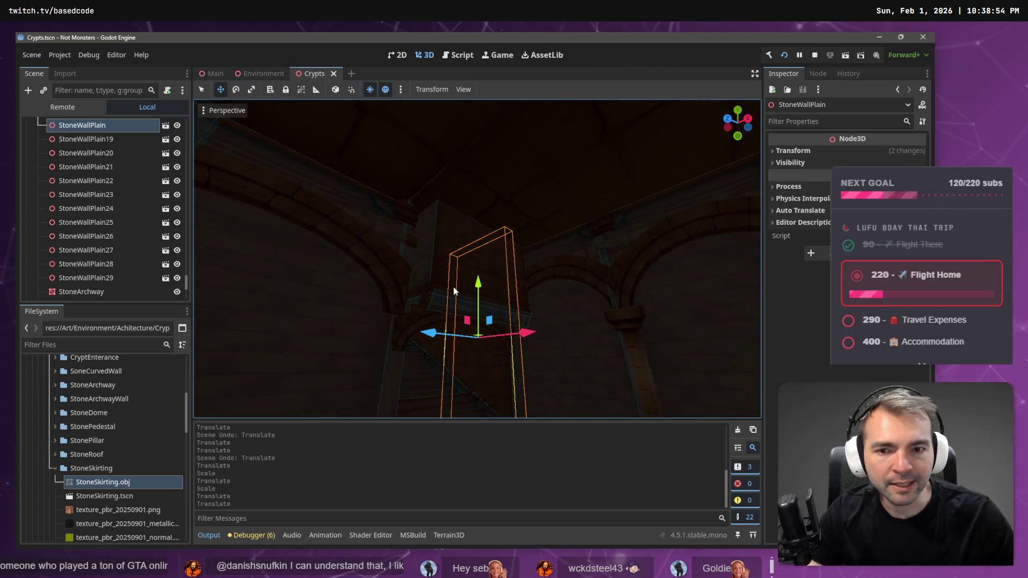
pyautogui.click(439, 235)
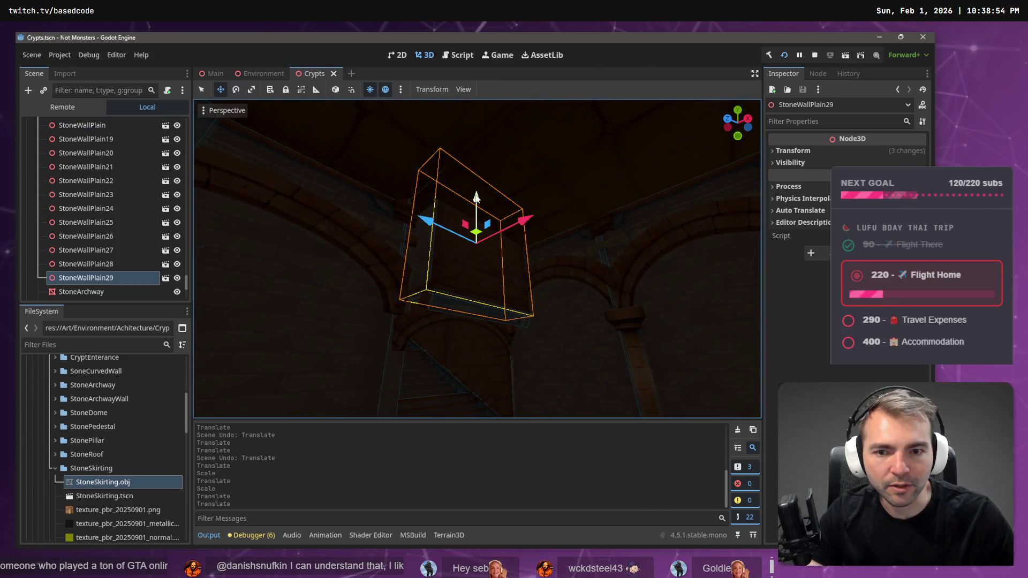
pyautogui.moveTo(477, 198); pyautogui.dragTo(484, 209)
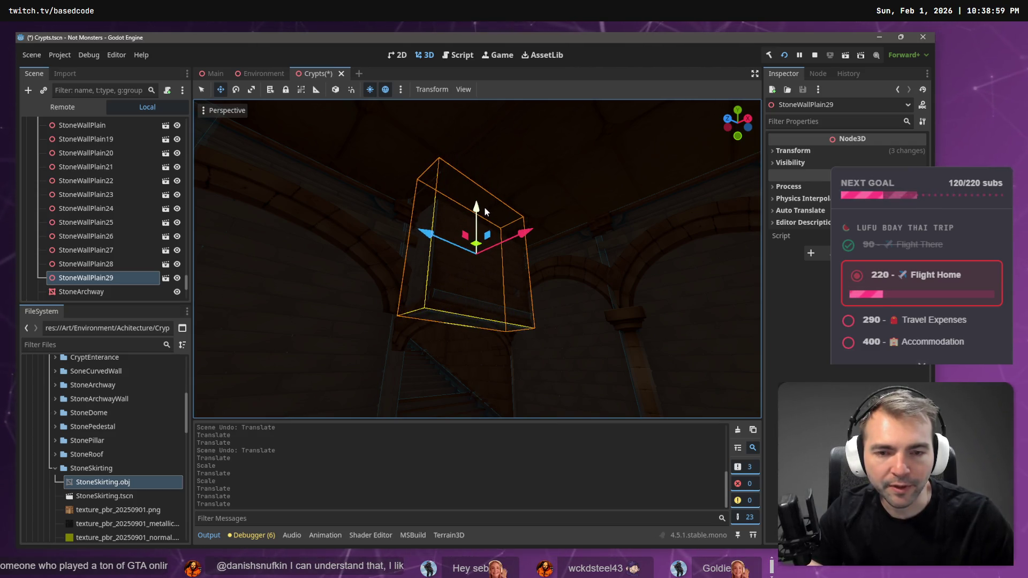
pyautogui.moveTo(519, 239); pyautogui.dragTo(528, 240)
pyautogui.hotkey('ctrl', 's')
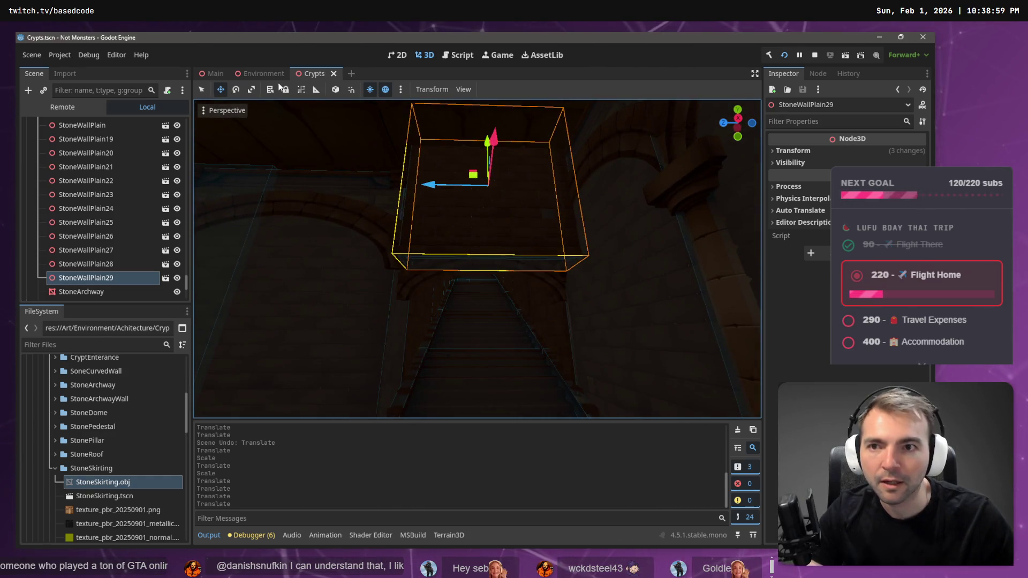
pyautogui.click(213, 114)
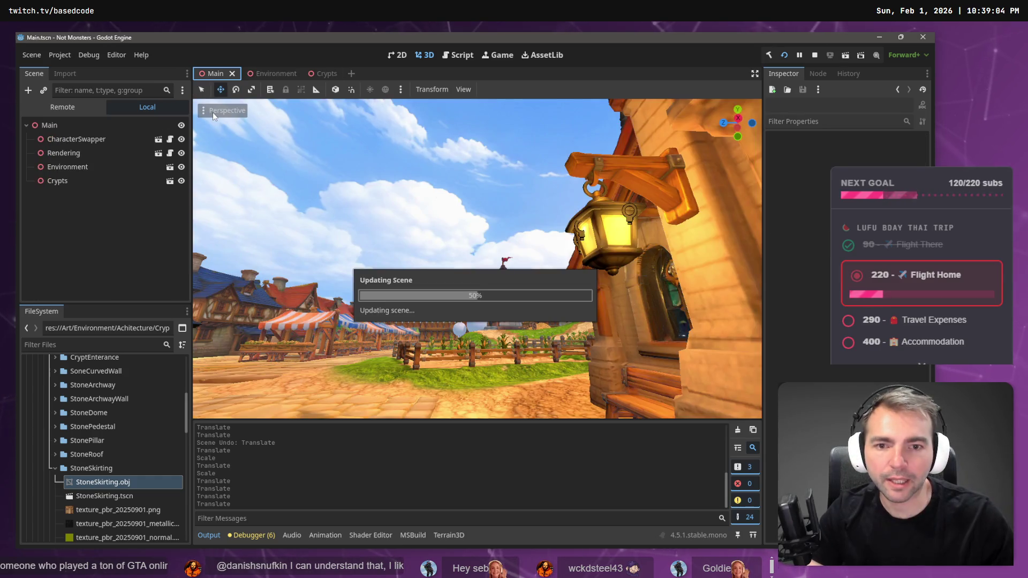
pyautogui.press('w')
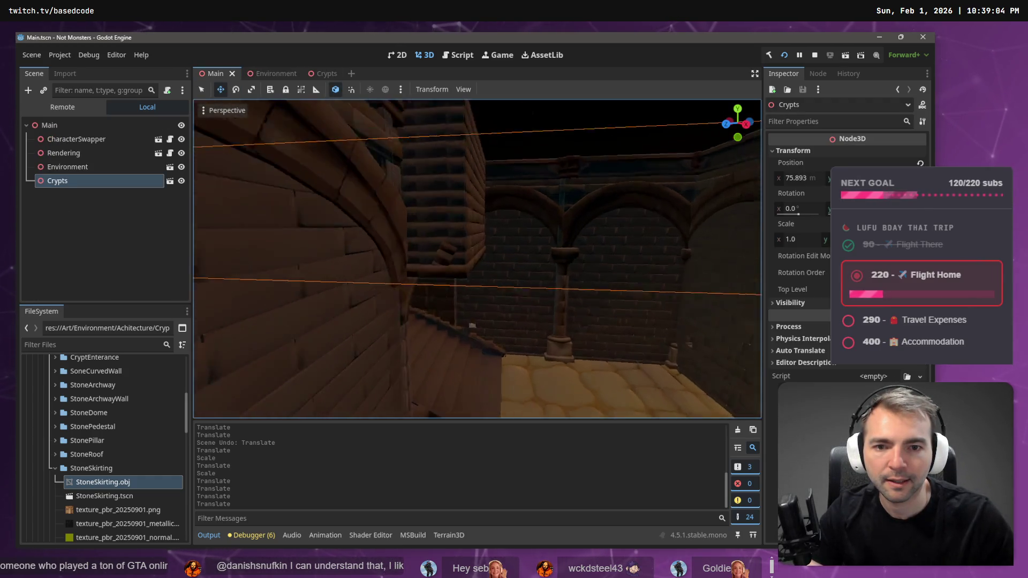
pyautogui.press('w')
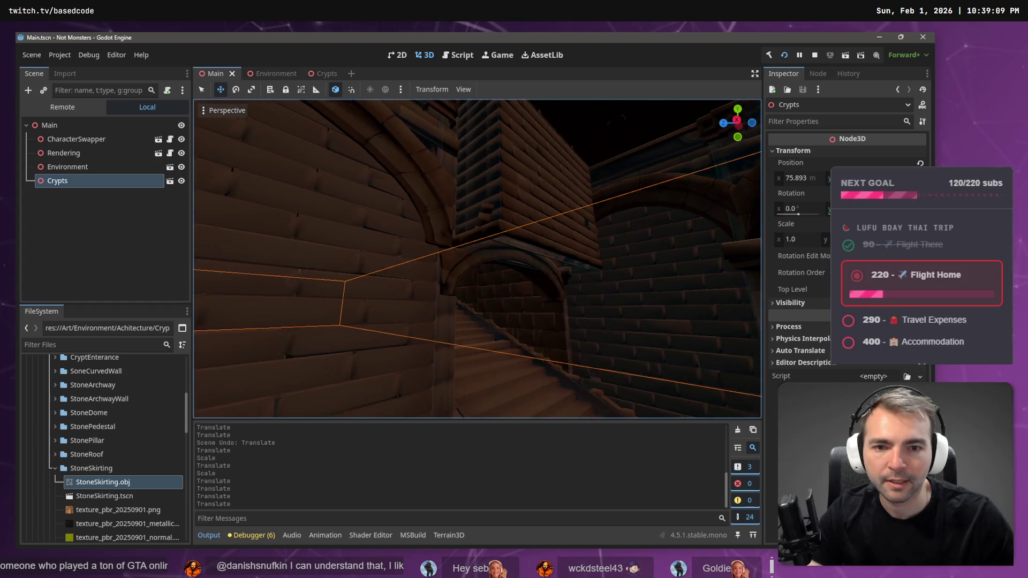
pyautogui.press('w')
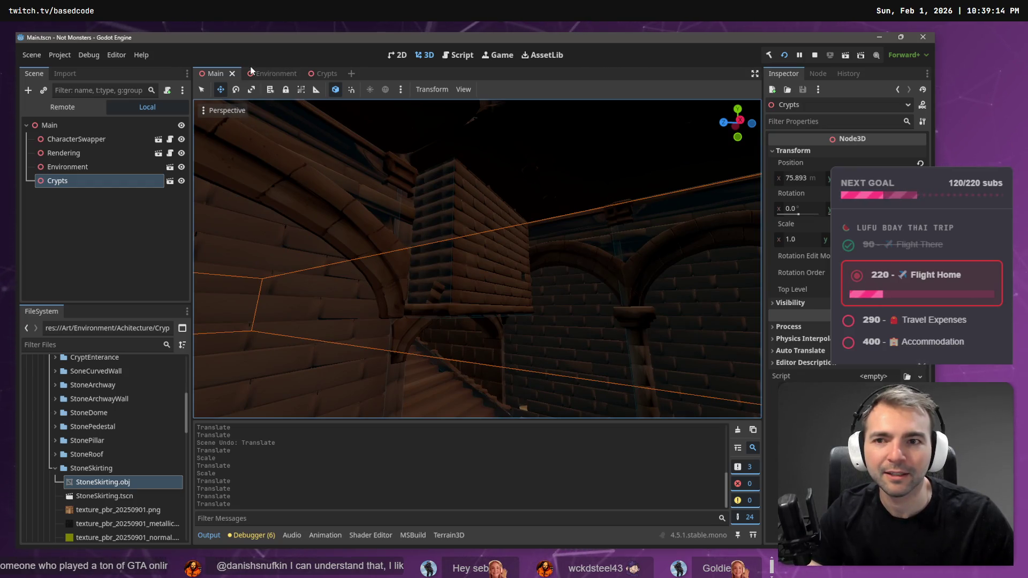
pyautogui.press('w')
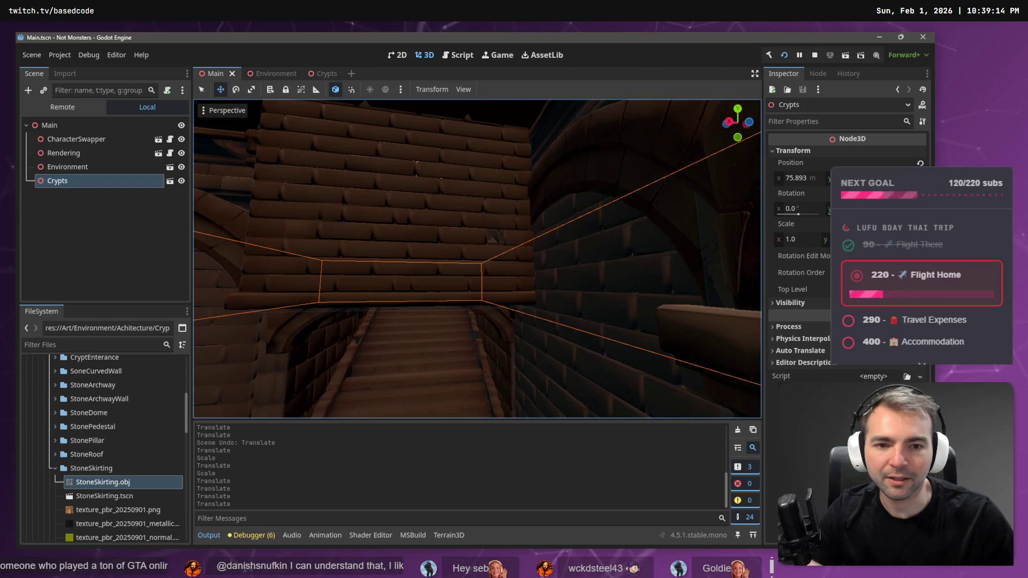
pyautogui.press('w')
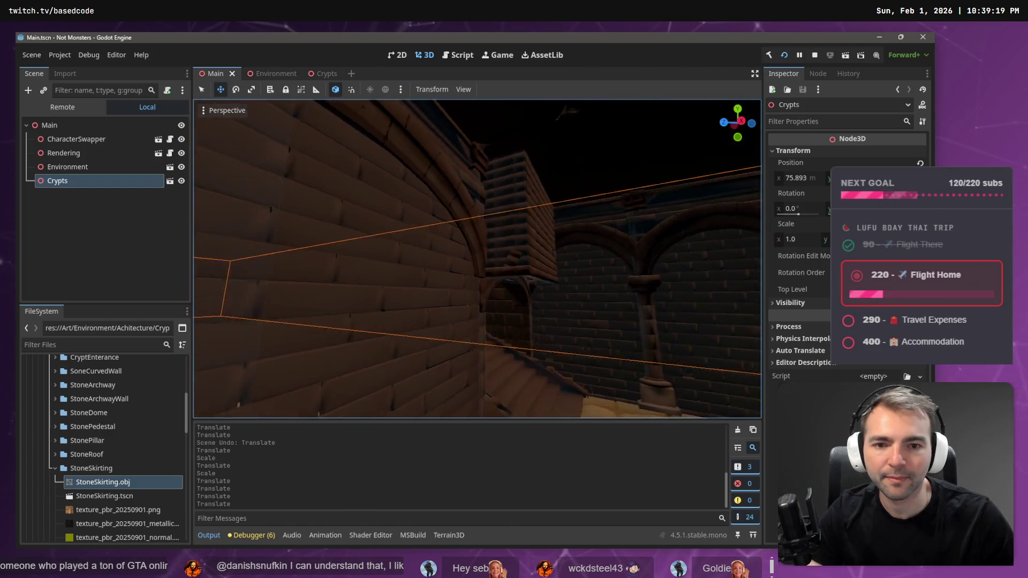
pyautogui.press('w')
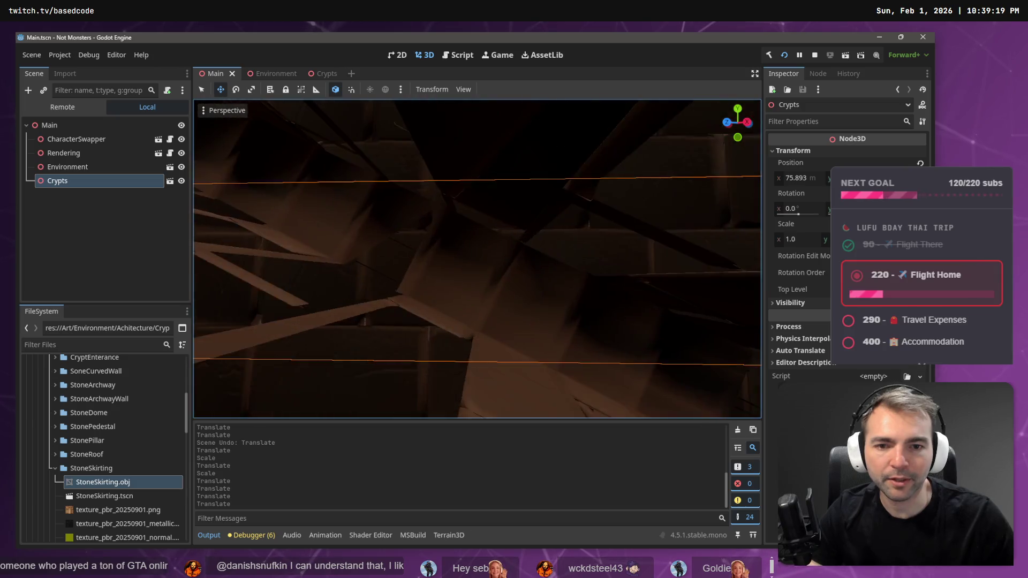
pyautogui.press('w')
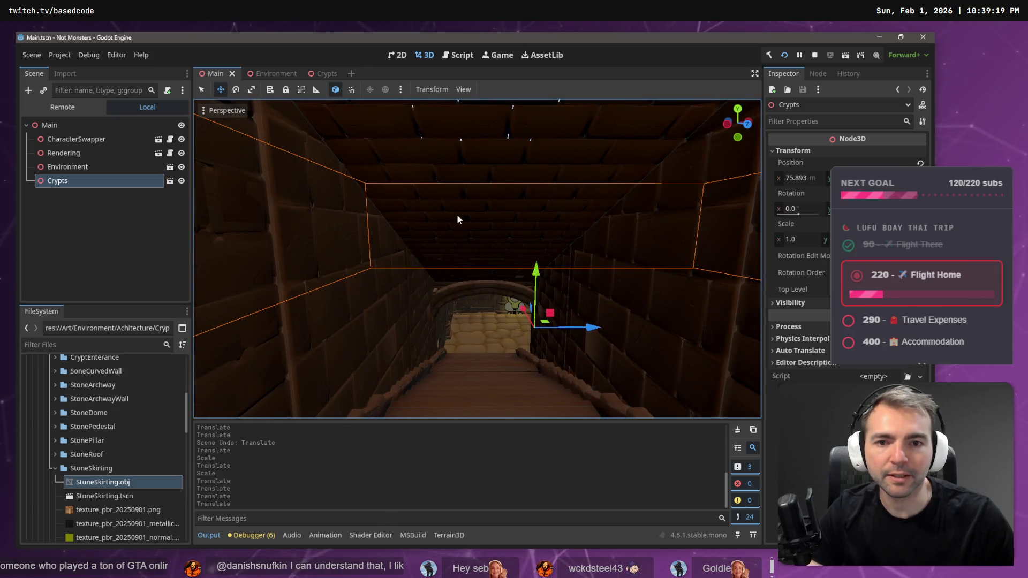
# Try rotating StoneWallPlain29 in Crypts, then undo the rotation and two earlier moves
pyautogui.click(316, 73)
pyautogui.moveTo(469, 226)
pyautogui.mouseDown()
pyautogui.moveTo(452, 209)
pyautogui.moveTo(479, 241)
pyautogui.mouseUp()
pyautogui.press('e')
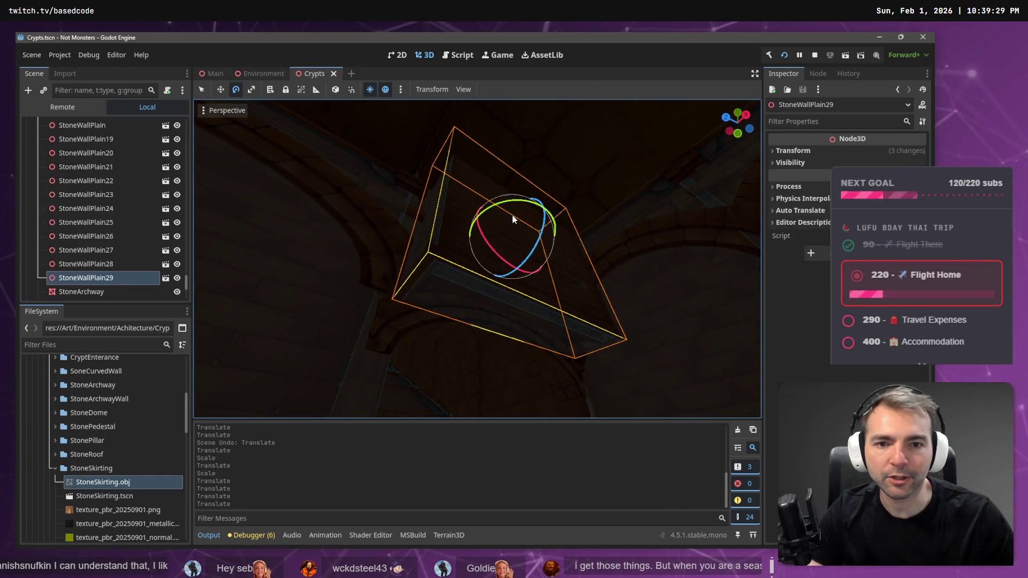
pyautogui.moveTo(546, 219)
pyautogui.mouseDown()
pyautogui.moveTo(510, 279)
pyautogui.moveTo(461, 264)
pyautogui.moveTo(467, 272)
pyautogui.mouseUp()
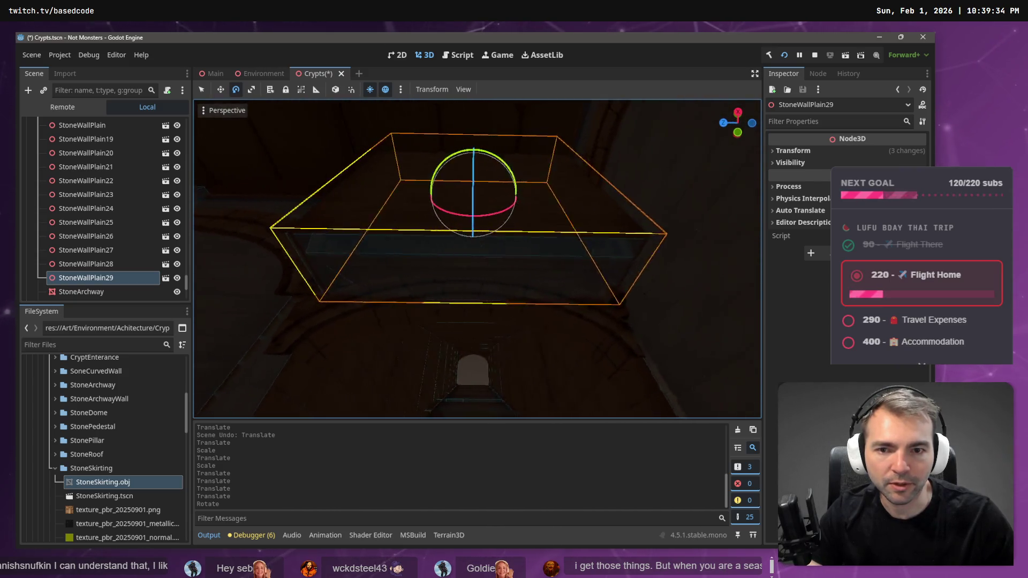
pyautogui.hotkey('ctrl', 'z')
pyautogui.hotkey('ctrl', 'z')
pyautogui.hotkey('ctrl', 'z')
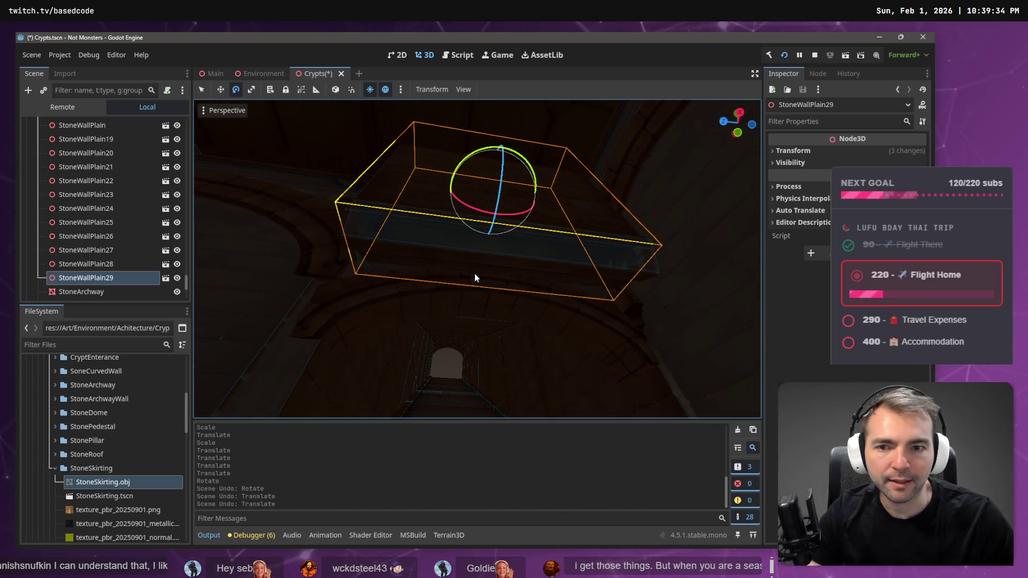
pyautogui.hotkey('ctrl', 'z')
pyautogui.hotkey('ctrl', 'z')
pyautogui.moveTo(483, 269)
pyautogui.mouseDown()
pyautogui.moveTo(439, 247)
pyautogui.moveTo(456, 297)
pyautogui.mouseUp()
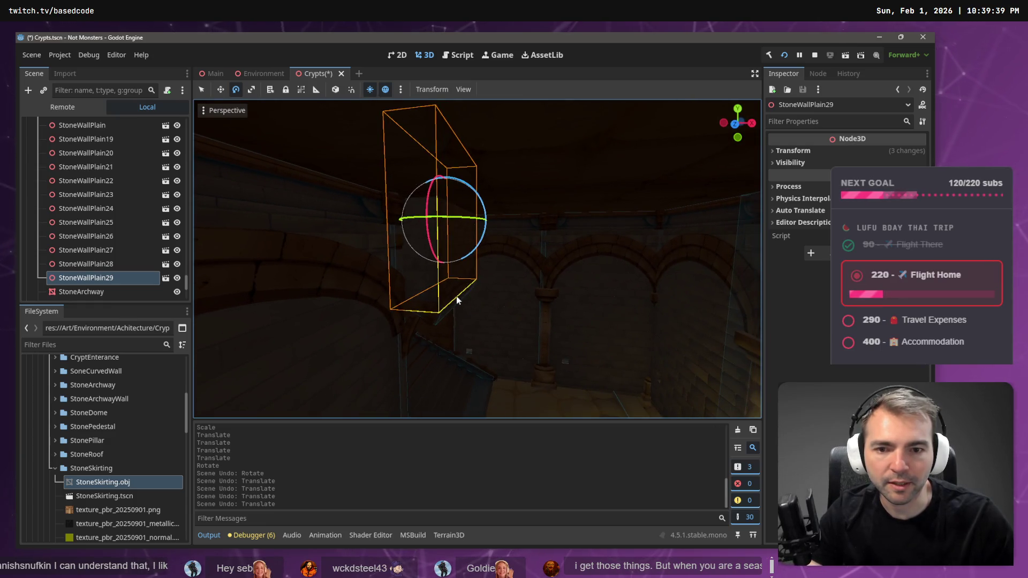
# Scale StoneWallPlain14 slightly using Local Space axes
pyautogui.click(441, 315)
pyautogui.press('r')
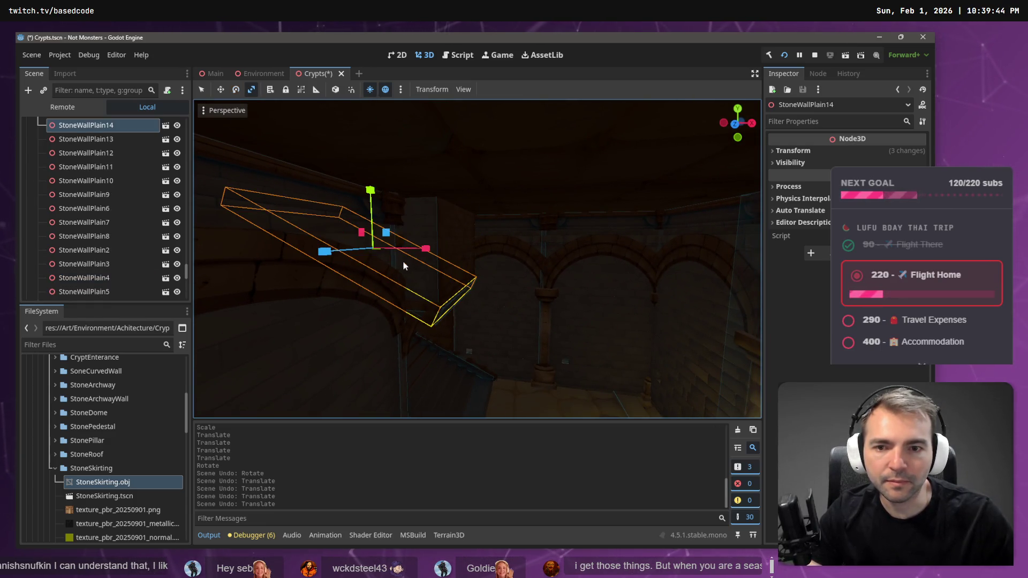
pyautogui.click(335, 90)
pyautogui.moveTo(332, 230)
pyautogui.mouseDown()
pyautogui.moveTo(313, 217)
pyautogui.moveTo(457, 316)
pyautogui.mouseUp()
pyautogui.press('w')
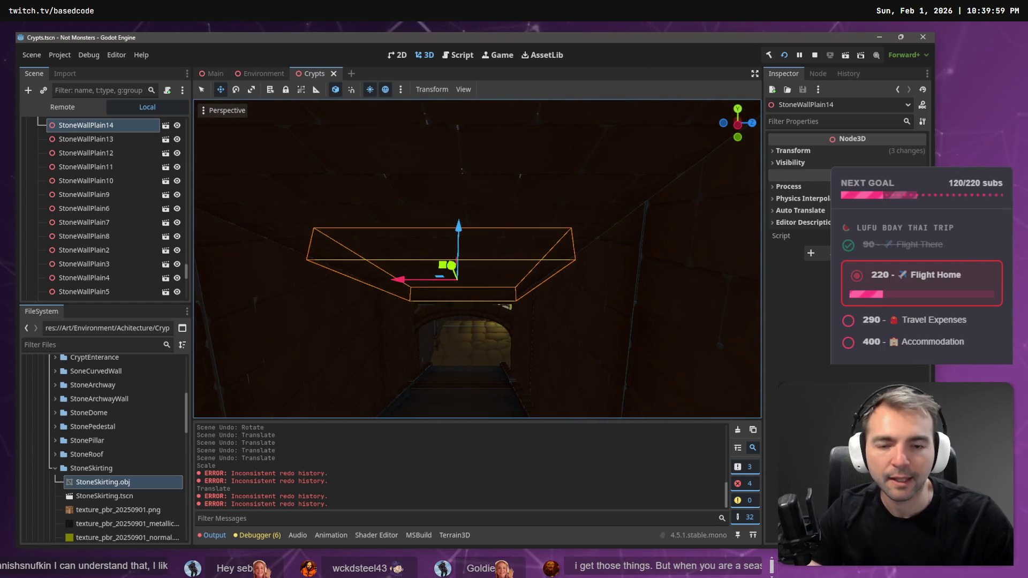
# Toggle the preview environment lighting on and off, then inspect StoneWallPlain14 and StoneWallPlain15
pyautogui.click(386, 90)
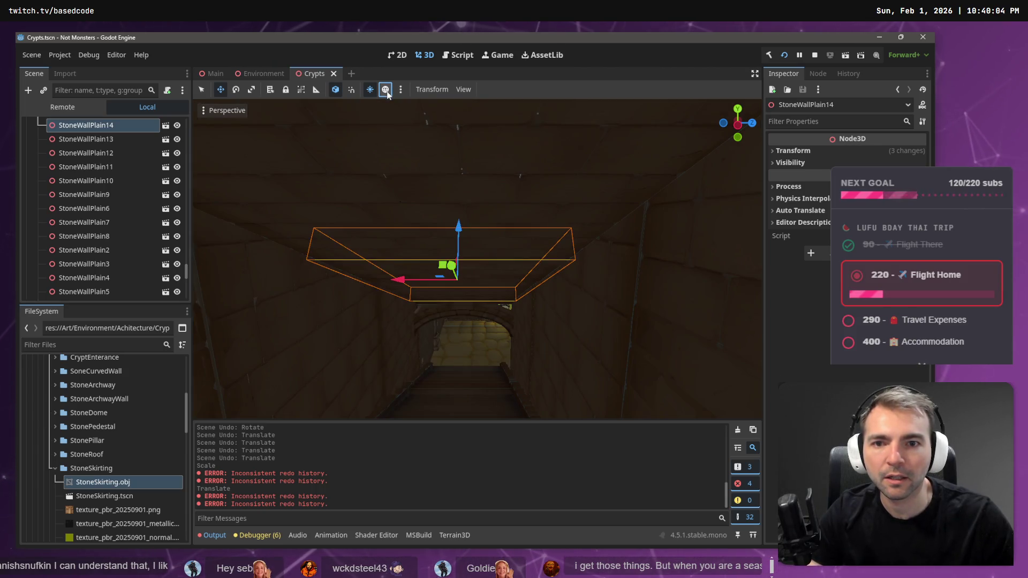
pyautogui.click(385, 90)
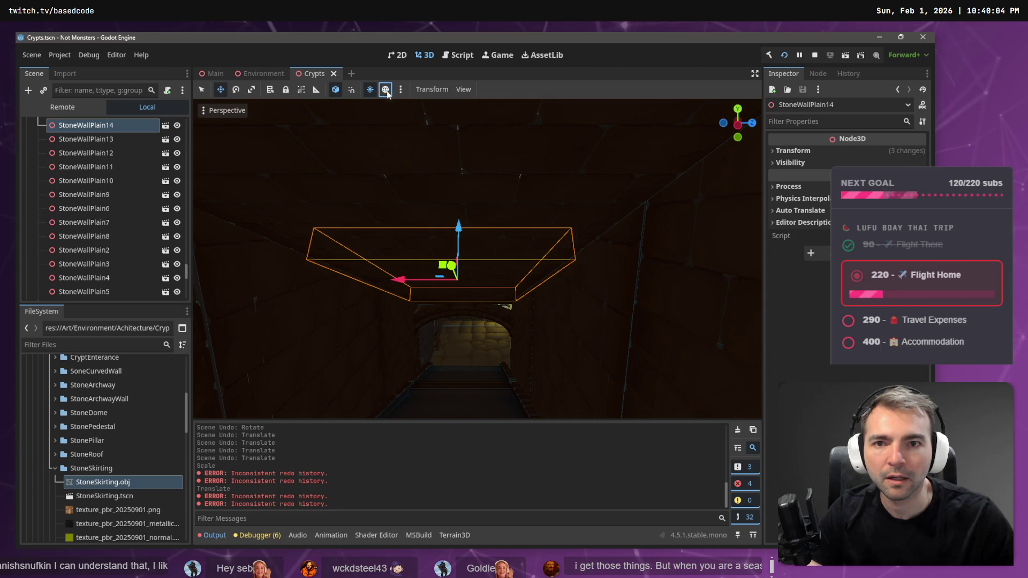
pyautogui.scroll(5, 428, 146)
pyautogui.moveTo(477, 257); pyautogui.dragTo(477, 214)
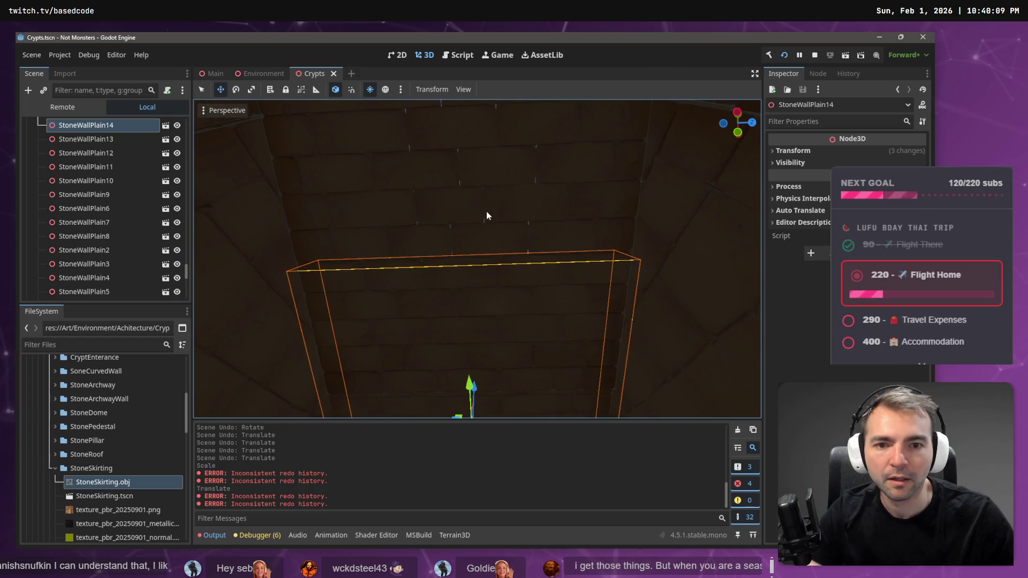
pyautogui.click(506, 294)
pyautogui.click(506, 358)
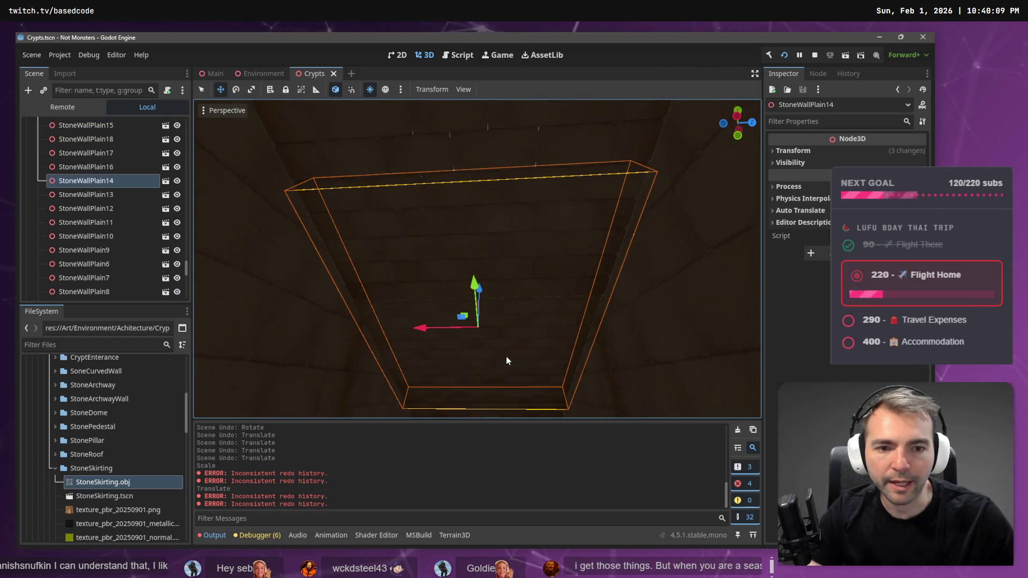
pyautogui.click(503, 157)
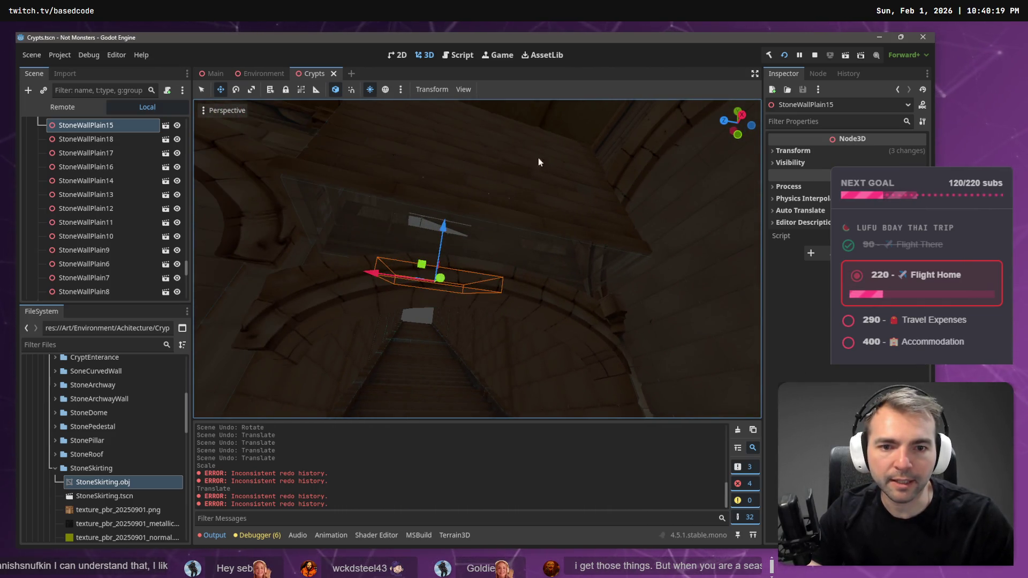
# Slide the StoneWallPlain29 slab left along X and adjust its height along Y
pyautogui.click(537, 161)
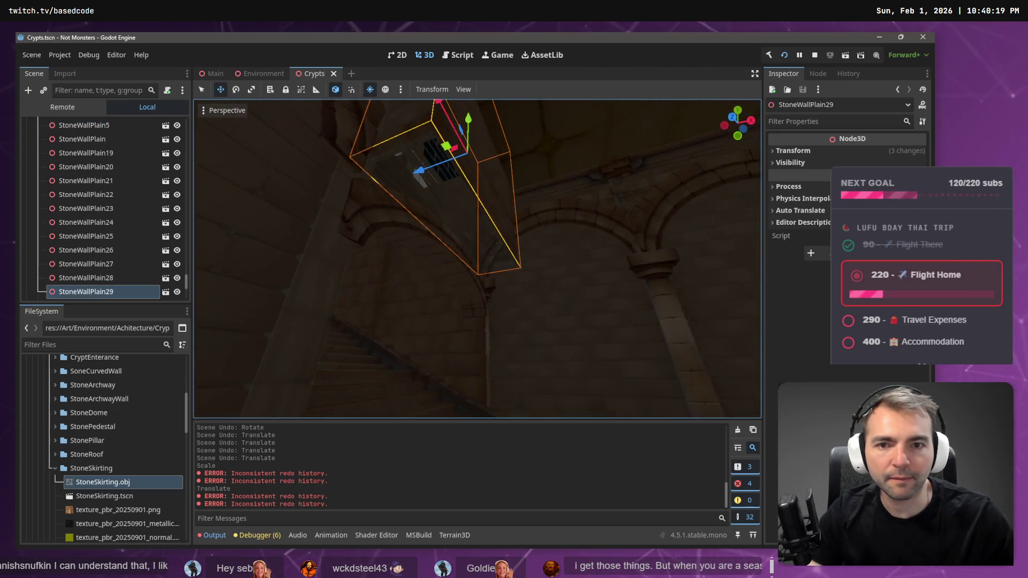
pyautogui.moveTo(421, 178); pyautogui.dragTo(385, 190)
pyautogui.moveTo(428, 141); pyautogui.dragTo(430, 150)
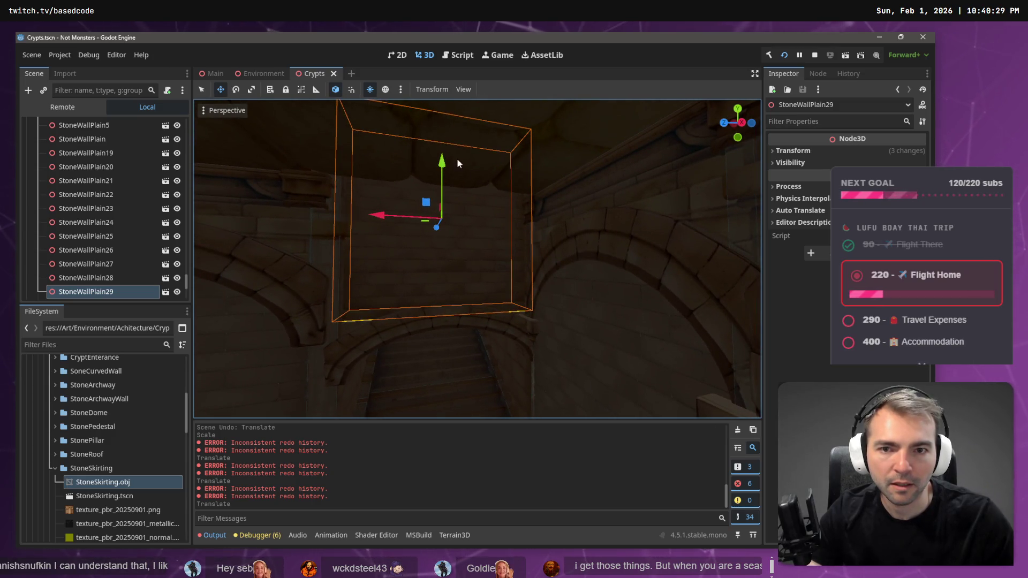
pyautogui.moveTo(442, 169); pyautogui.dragTo(443, 161)
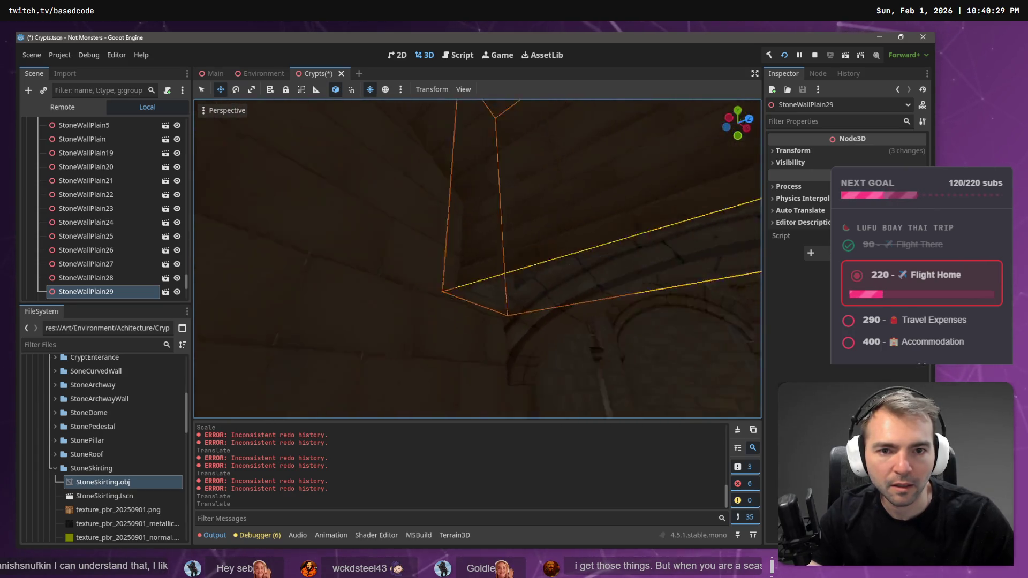
pyautogui.moveTo(471, 145)
pyautogui.mouseDown()
pyautogui.moveTo(471, 106)
pyautogui.moveTo(470, 138)
pyautogui.mouseUp()
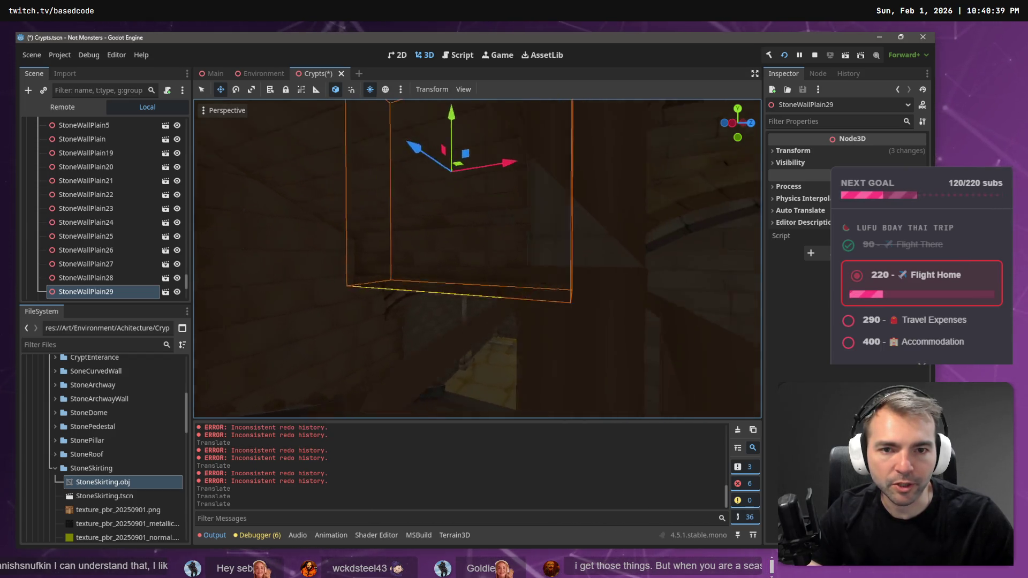
# Stretch the slab along X, shift it along Z, then fine-tune its X and Y position
pyautogui.press('d')
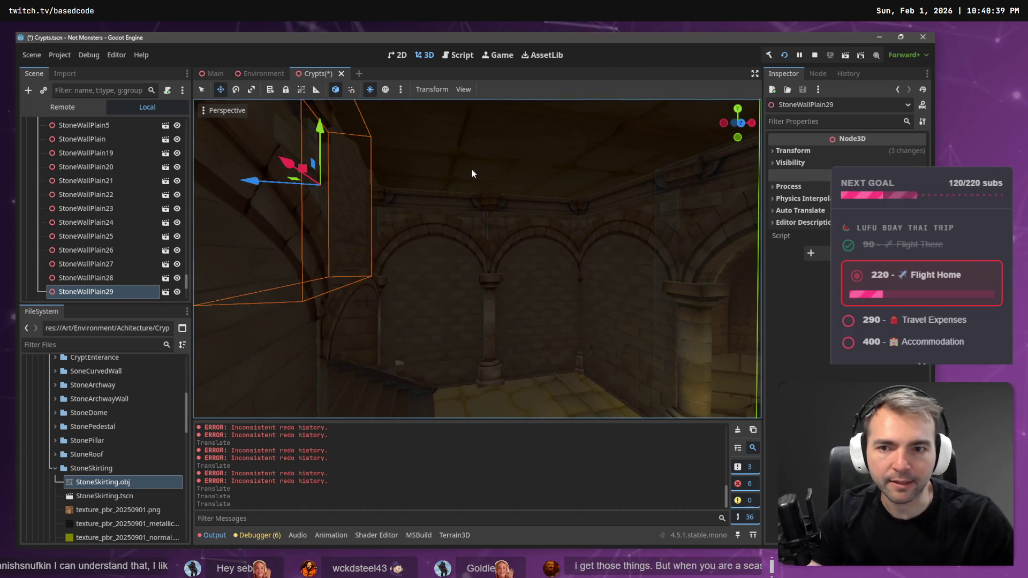
pyautogui.moveTo(251, 183)
pyautogui.mouseDown()
pyautogui.moveTo(325, 193)
pyautogui.moveTo(321, 181)
pyautogui.mouseUp()
pyautogui.moveTo(253, 184); pyautogui.dragTo(272, 182)
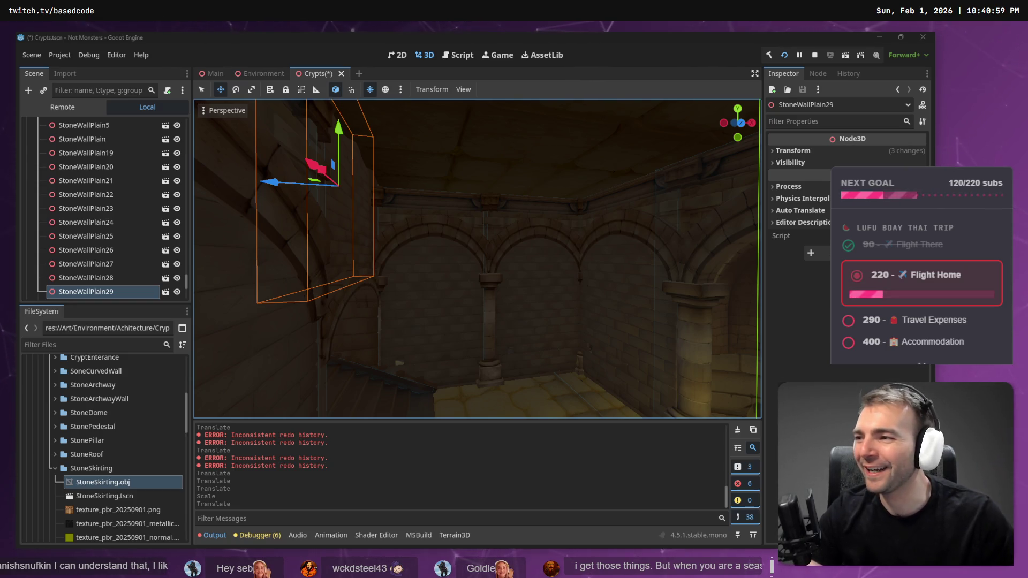
pyautogui.press('w')
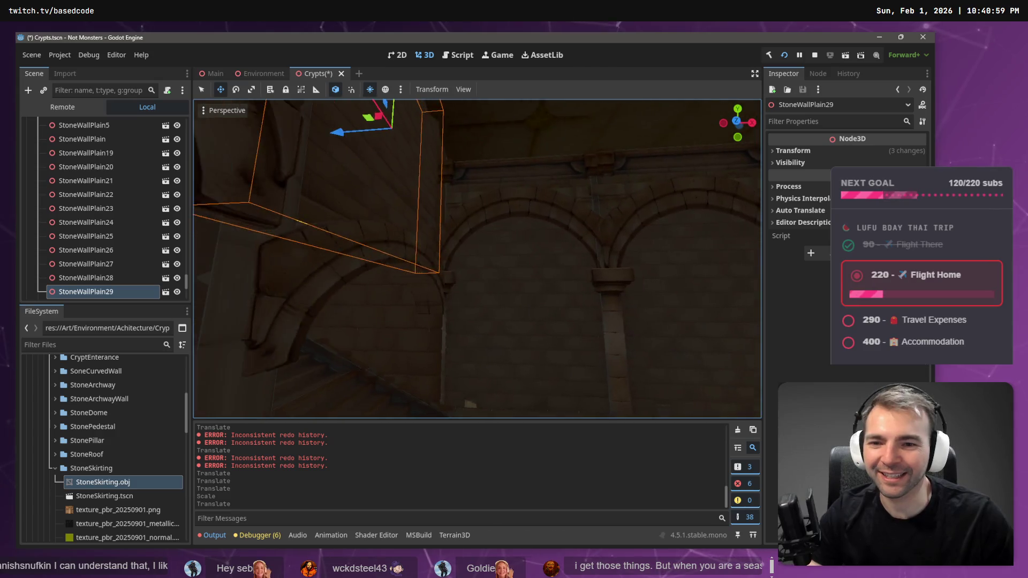
pyautogui.moveTo(375, 232); pyautogui.dragTo(378, 233)
pyautogui.moveTo(424, 170)
pyautogui.mouseDown()
pyautogui.moveTo(425, 186)
pyautogui.moveTo(480, 156)
pyautogui.mouseUp()
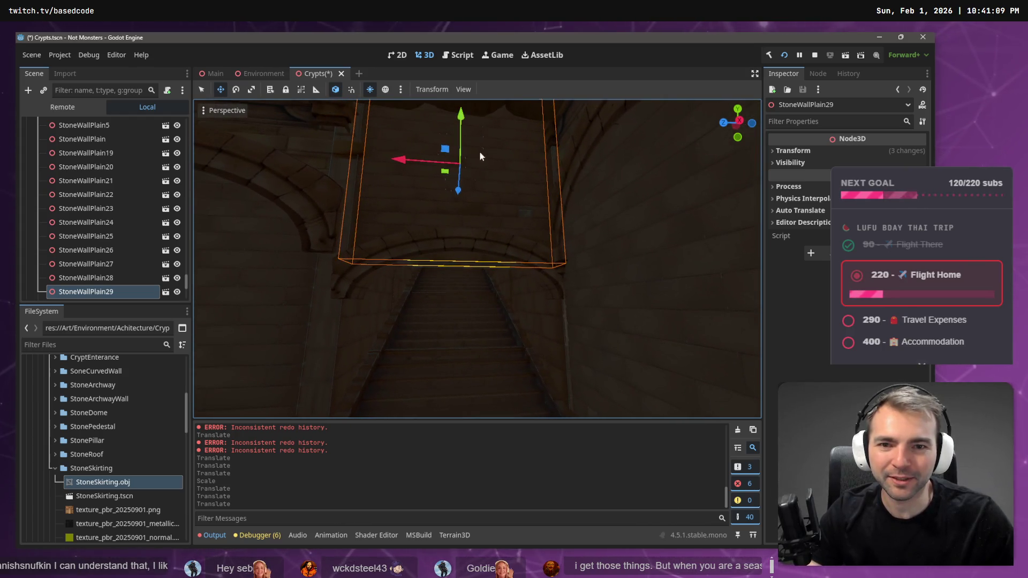
pyautogui.moveTo(461, 121); pyautogui.dragTo(461, 108)
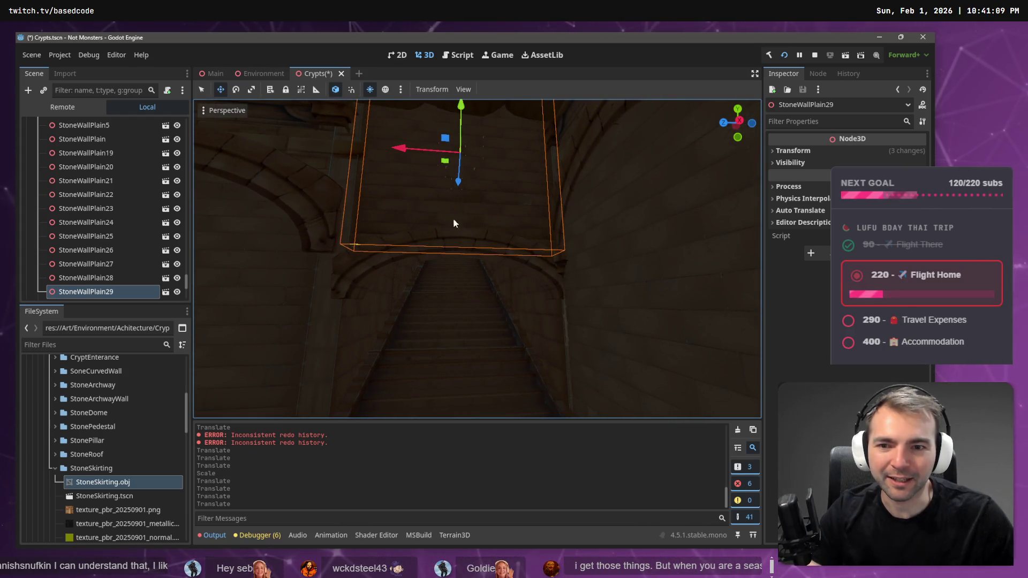
# Shorten the StoneArchway2 arch over the stairs, undoing a stray vertical move
pyautogui.click(361, 263)
pyautogui.moveTo(465, 220); pyautogui.dragTo(462, 209)
pyautogui.hotkey('ctrl', 'z')
pyautogui.press('w')
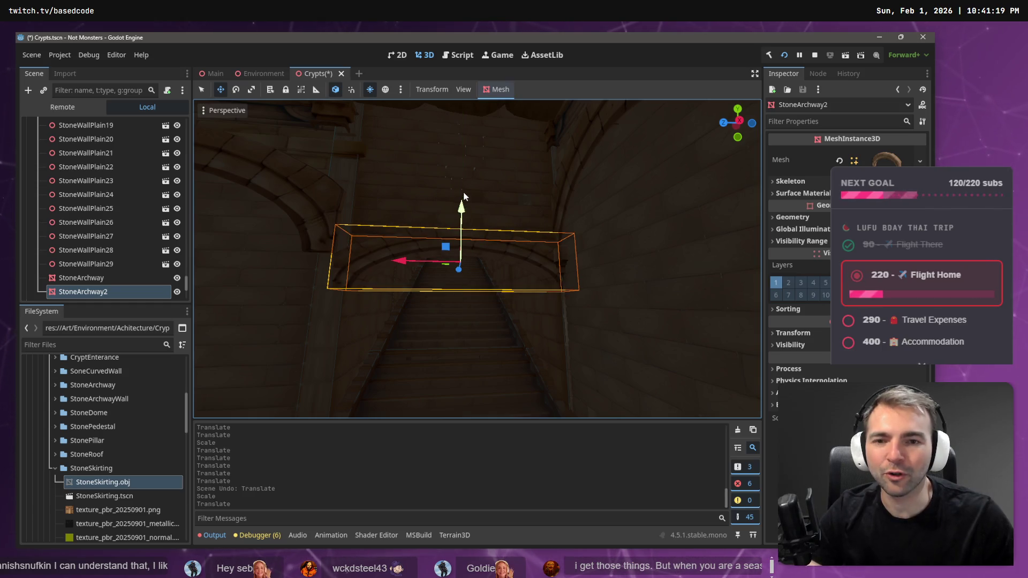
# Look along the corridor, arch ceiling and tunnel exit, then save Crypts.tscn
pyautogui.moveTo(452, 308); pyautogui.dragTo(464, 256)
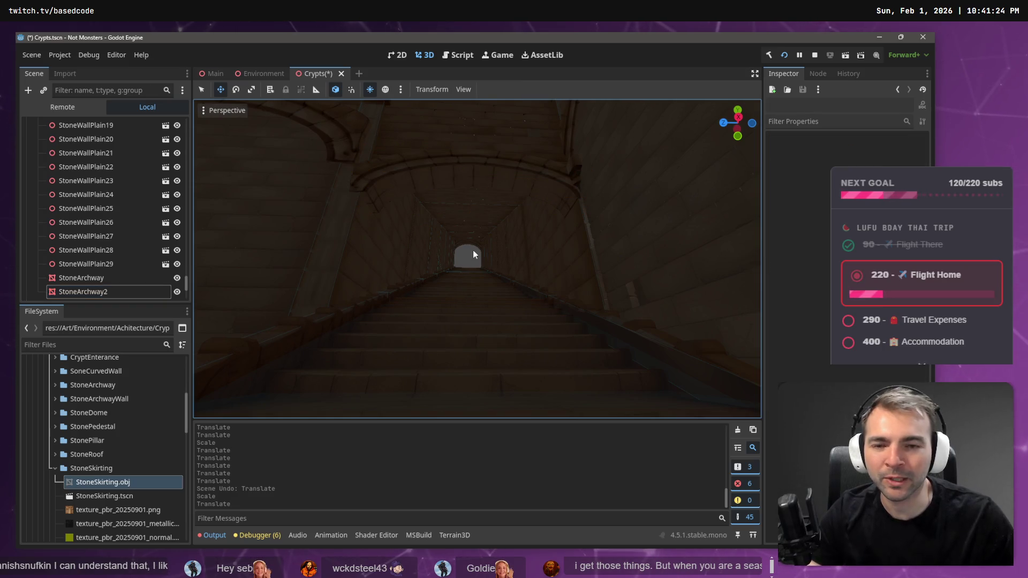
pyautogui.moveTo(474, 251)
pyautogui.mouseDown()
pyautogui.moveTo(474, 214)
pyautogui.moveTo(474, 238)
pyautogui.moveTo(342, 244)
pyautogui.moveTo(474, 238)
pyautogui.moveTo(474, 268)
pyautogui.moveTo(514, 268)
pyautogui.moveTo(474, 252)
pyautogui.mouseUp()
pyautogui.press('w')
pyautogui.press('s')
pyautogui.hotkey('ctrl', 's')
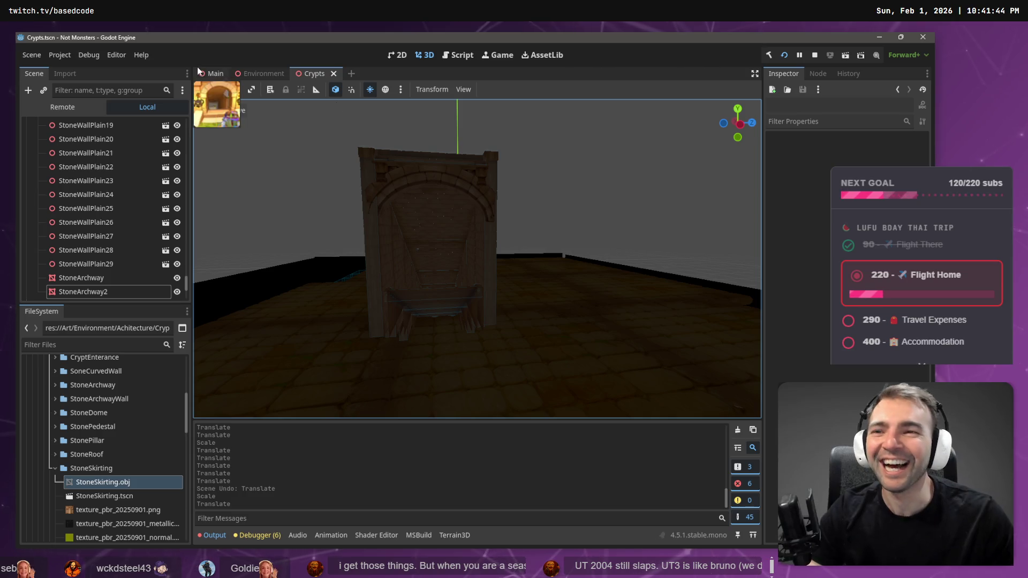
# Frame the crypt building from outside in the Main scene and launch the game
pyautogui.click(204, 72)
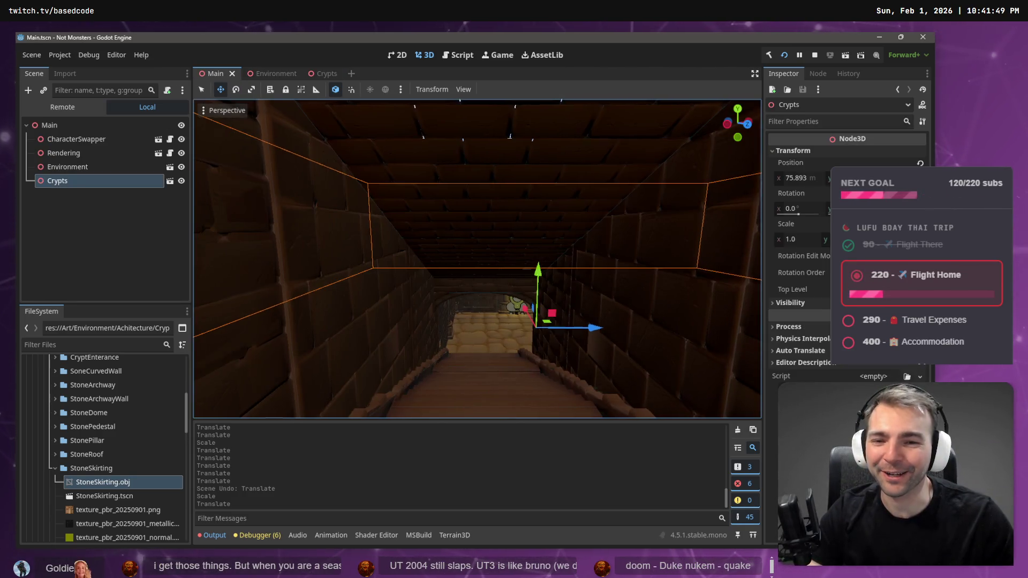
pyautogui.moveTo(394, 204); pyautogui.dragTo(375, 193)
pyautogui.press('s')
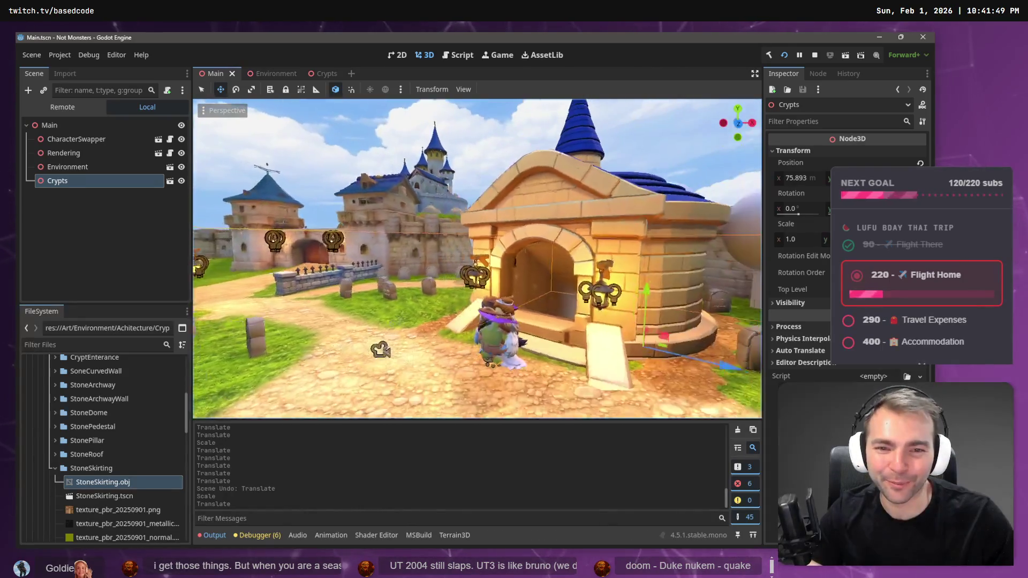
pyautogui.press('d')
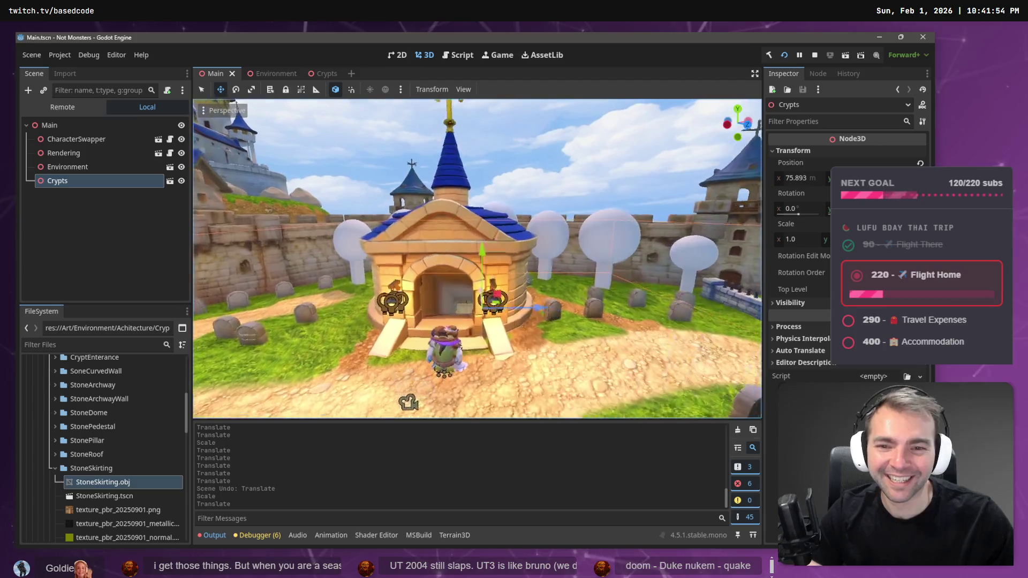
pyautogui.press('w')
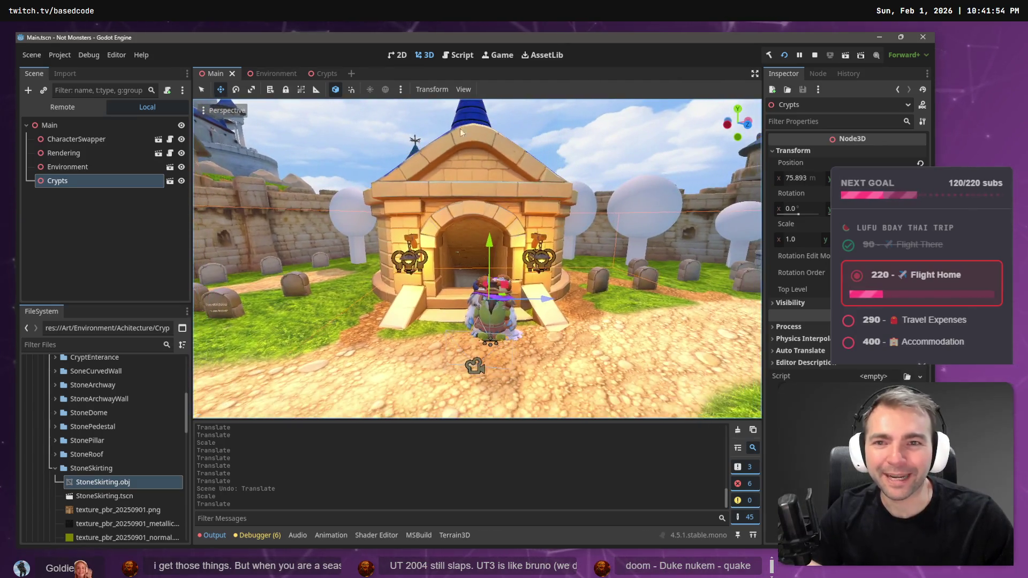
pyautogui.click(785, 56)
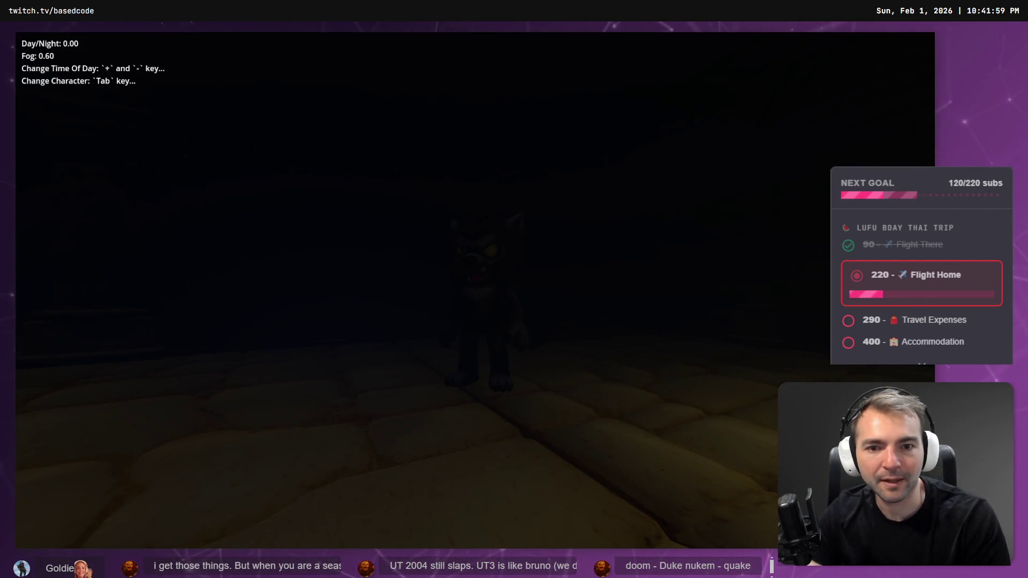
# Switch the game to daytime, run up the staircase through the archway, then close the game
pyautogui.press('+')
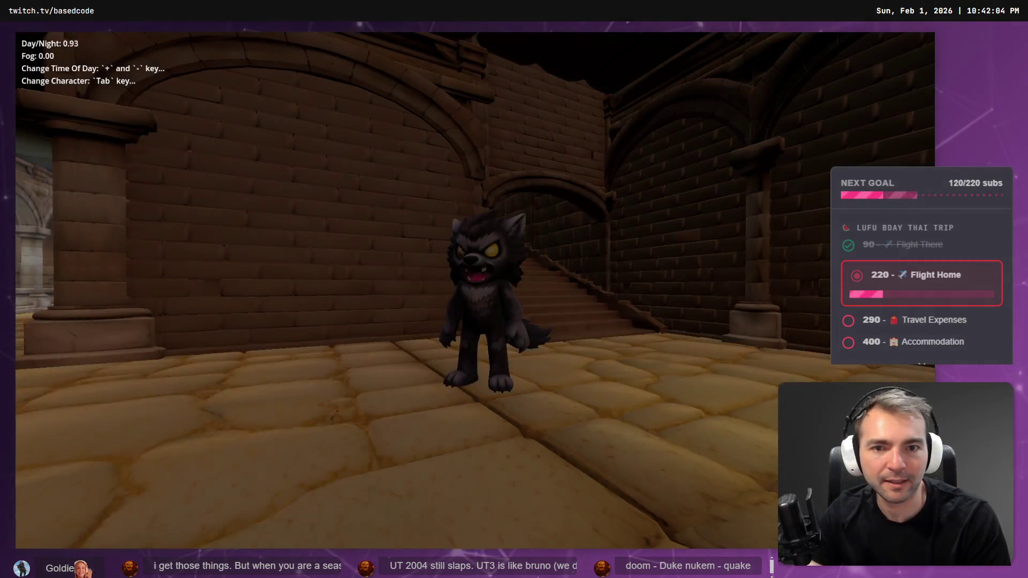
pyautogui.press('w')
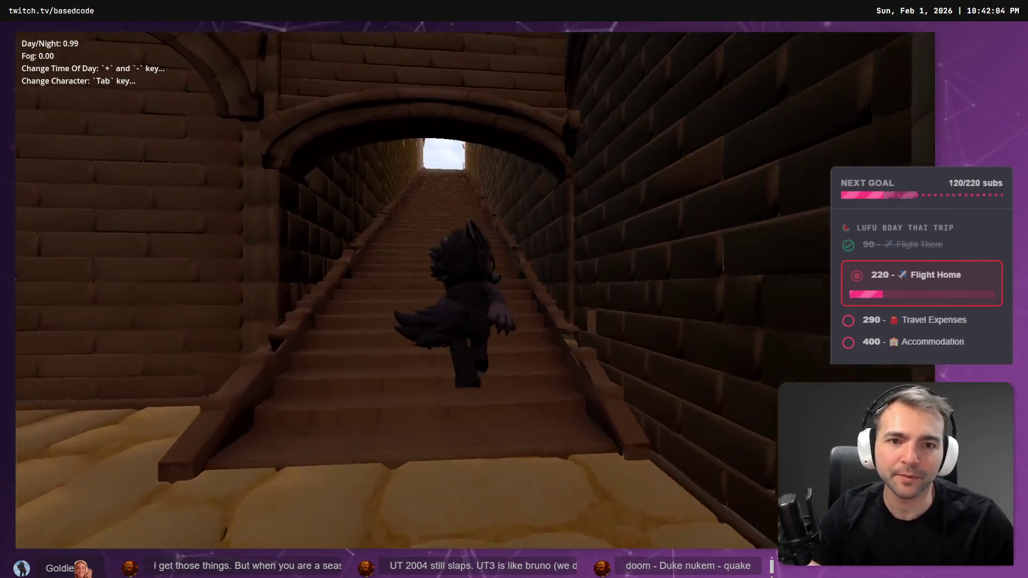
pyautogui.press('w')
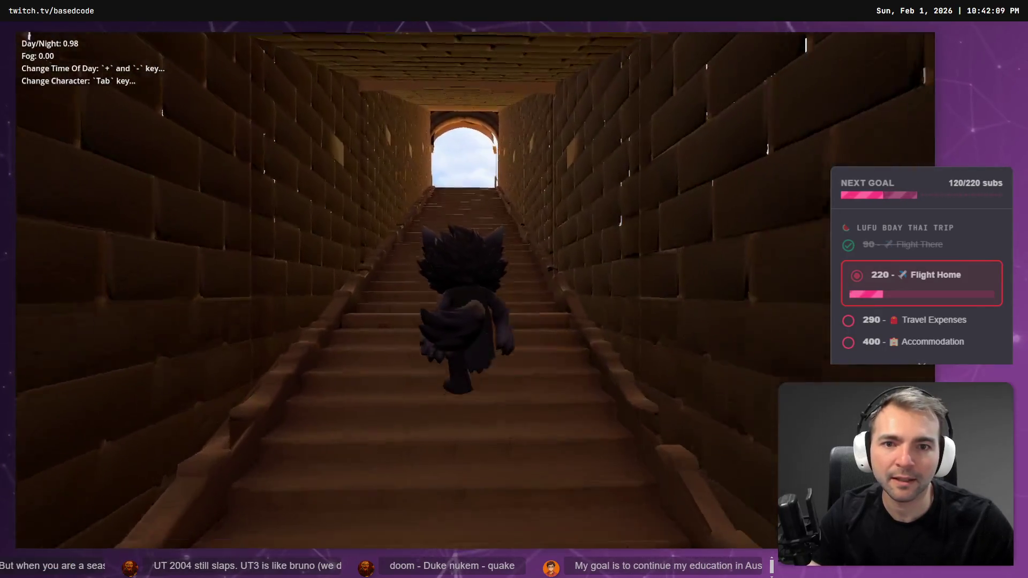
pyautogui.press('w')
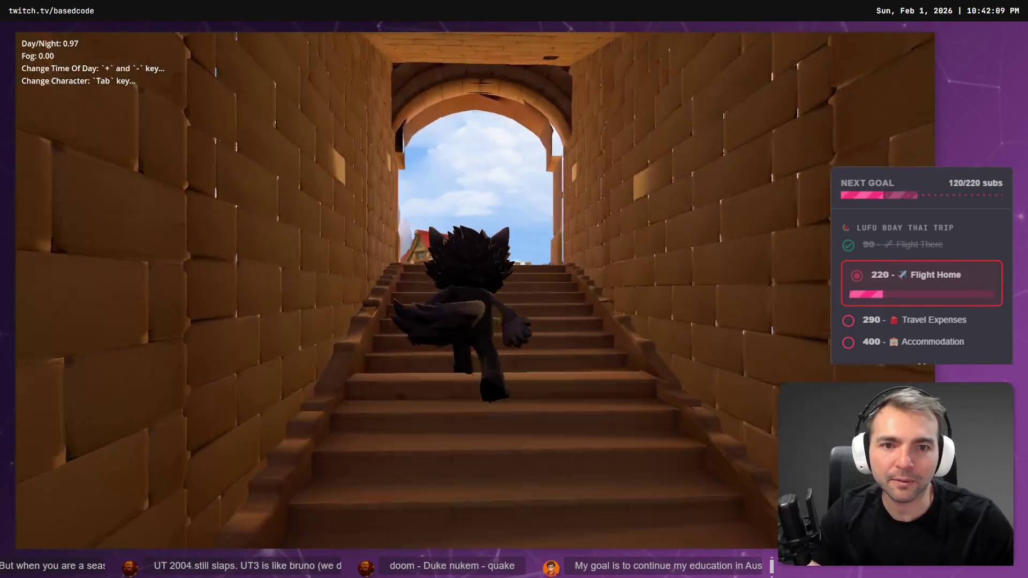
pyautogui.press('w')
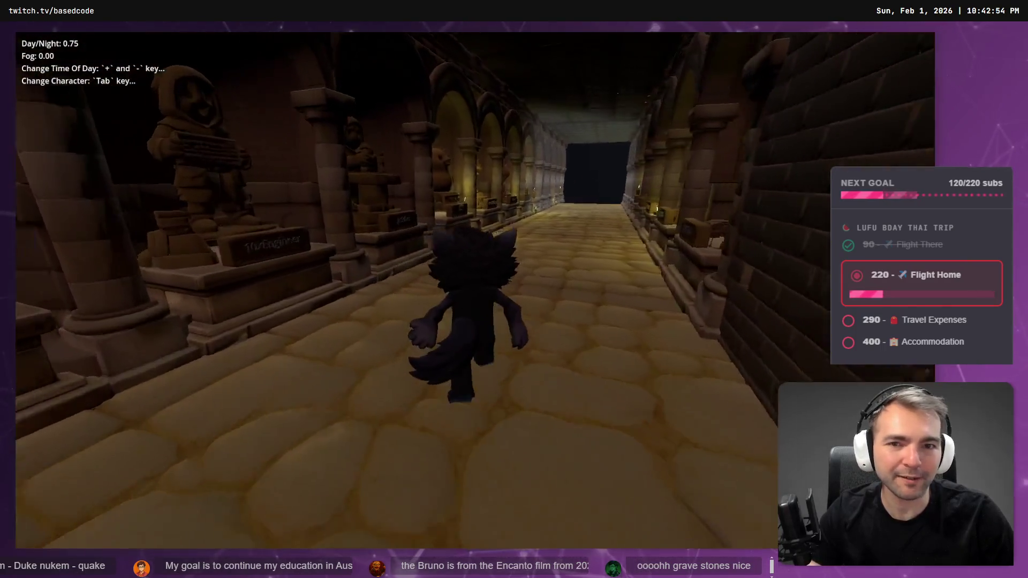
pyautogui.press('F8')
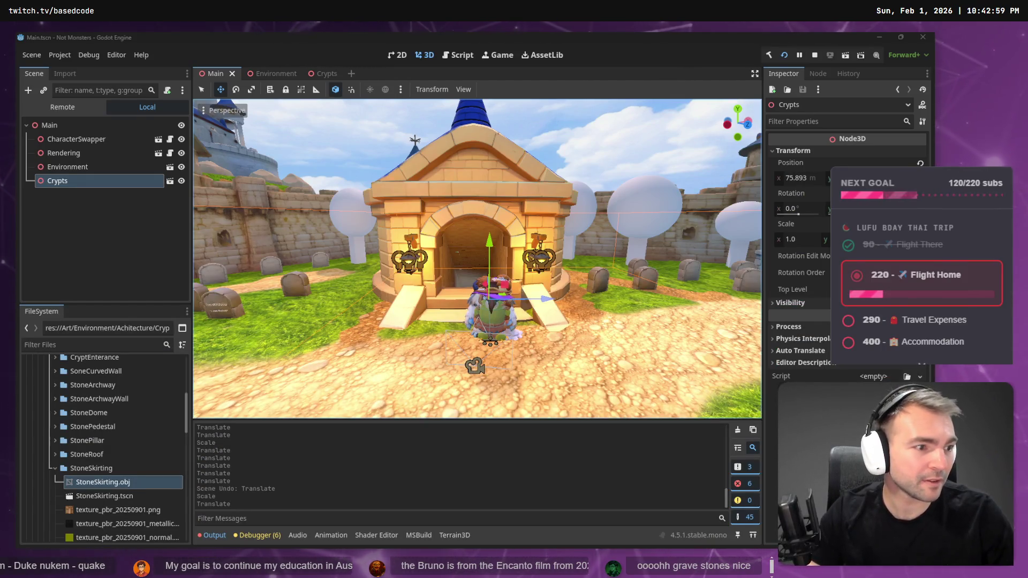
# View the statue model full screen with auto-rotate in the browser, then return to Crypts
pyautogui.hotkey('alt', 'Tab')
pyautogui.moveTo(595, 386)
pyautogui.mouseDown()
pyautogui.moveTo(588, 207)
pyautogui.moveTo(598, 99)
pyautogui.mouseUp()
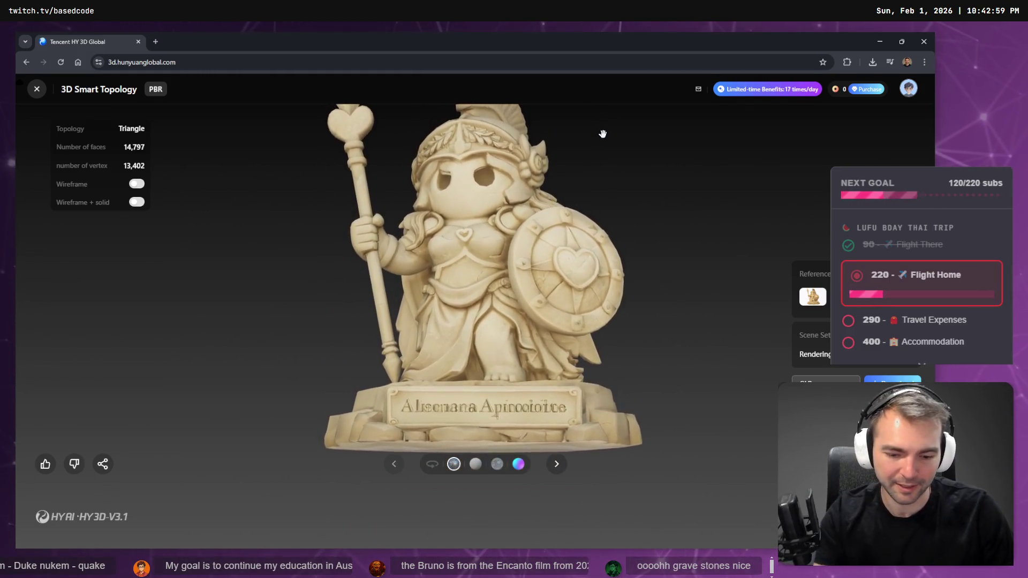
pyautogui.press('F11')
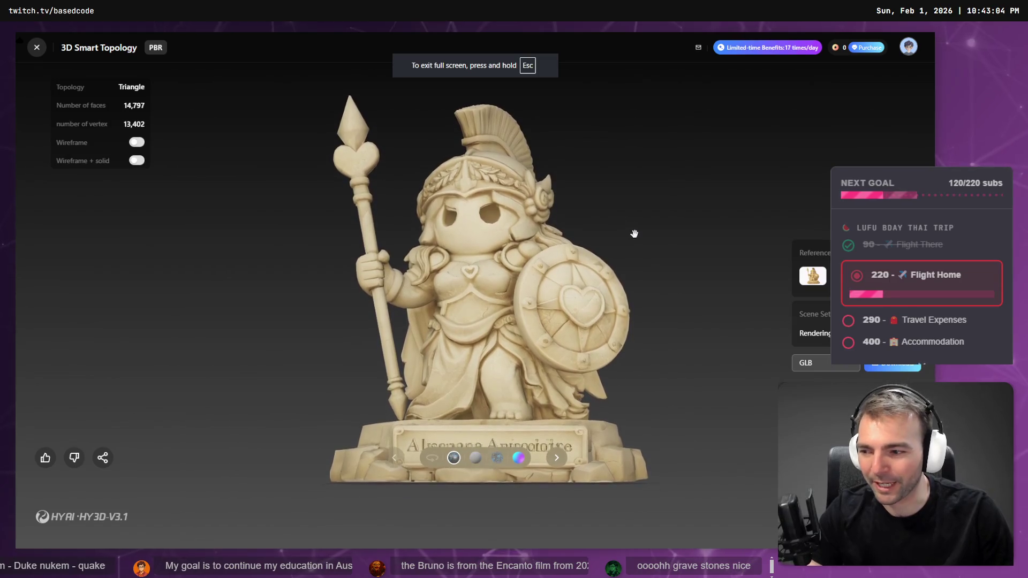
pyautogui.click(431, 463)
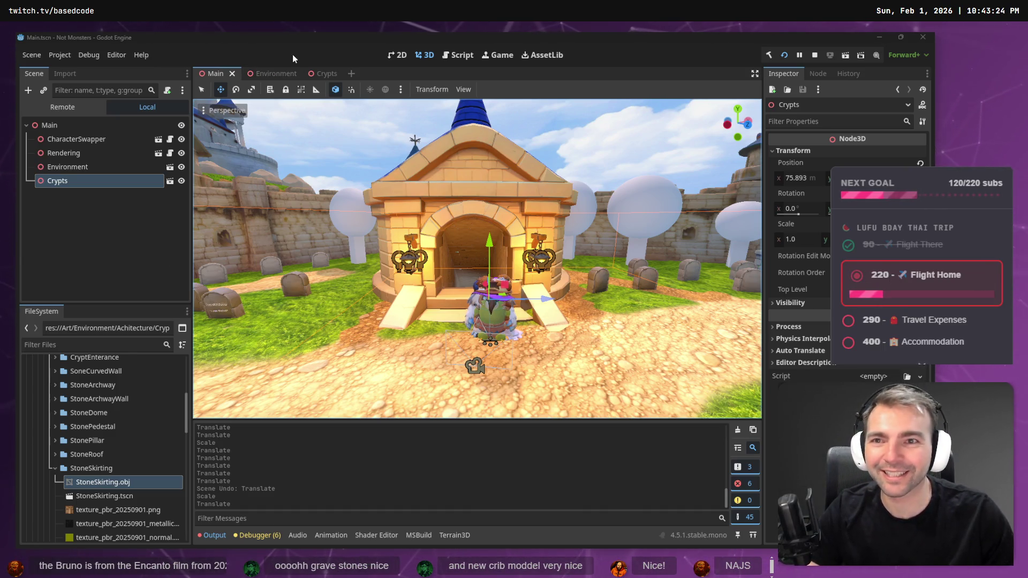
pyautogui.click(322, 74)
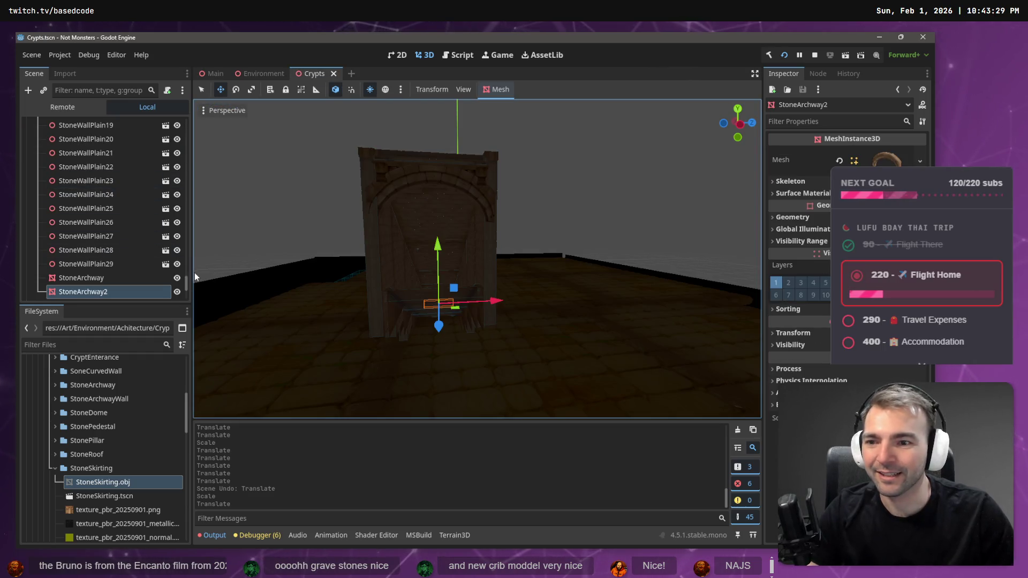
# In the Crypts scene tree, collapse the Walls and Blackouts groups and expand Statues
pyautogui.scroll(15, 186, 287)
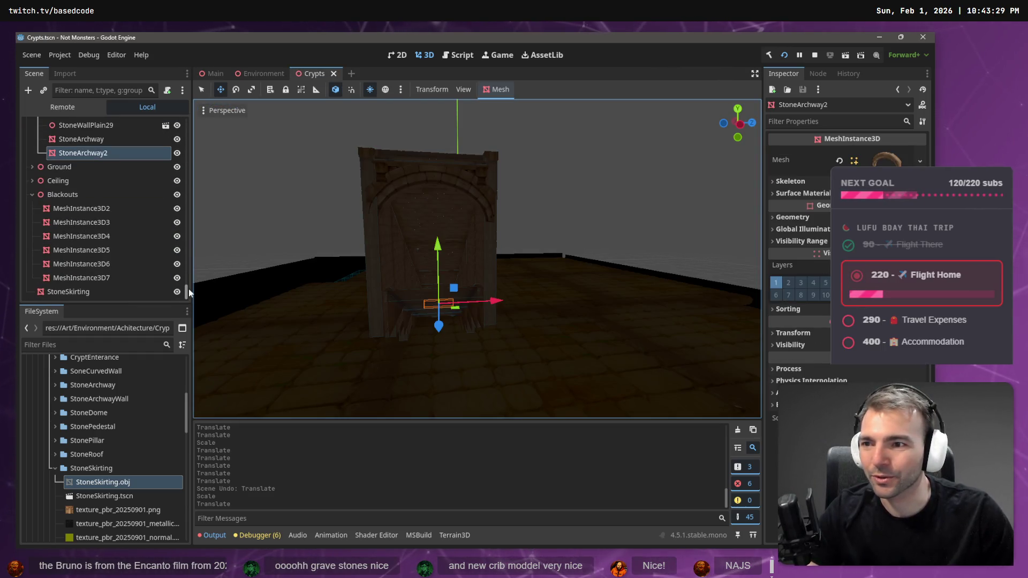
pyautogui.moveTo(195, 140); pyautogui.dragTo(195, 115)
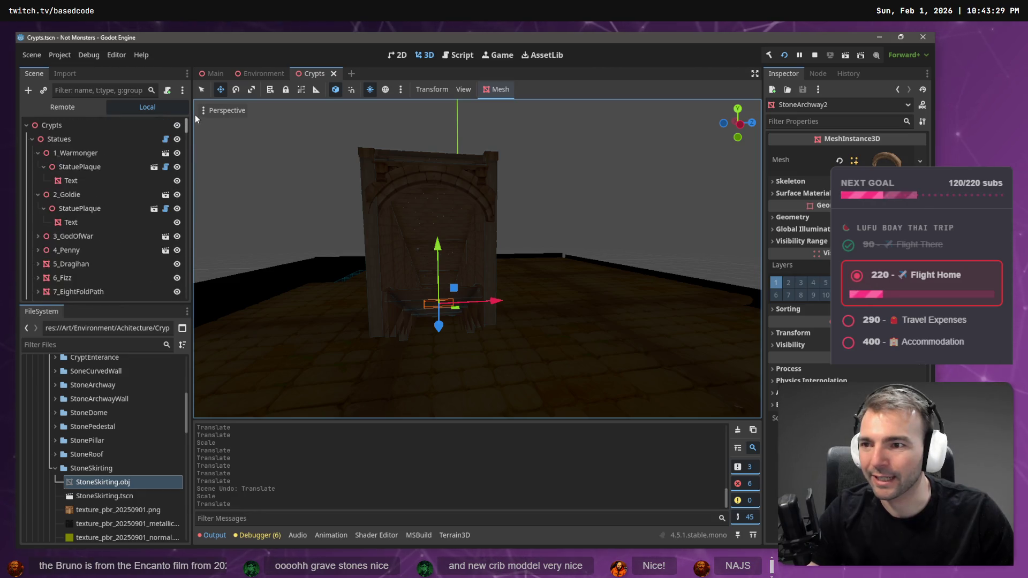
pyautogui.click(31, 139)
pyautogui.click(31, 166)
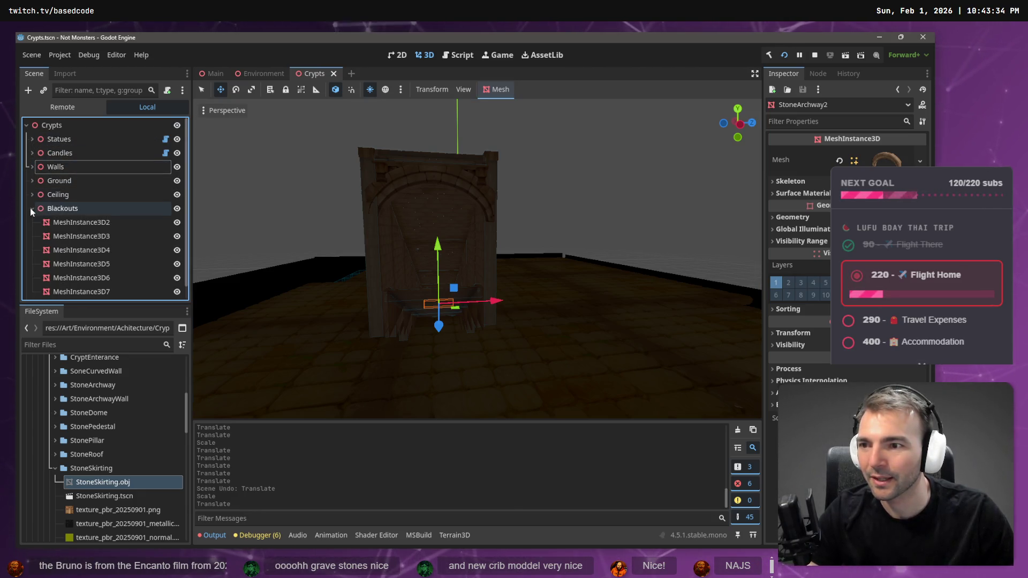
pyautogui.click(30, 208)
pyautogui.click(31, 137)
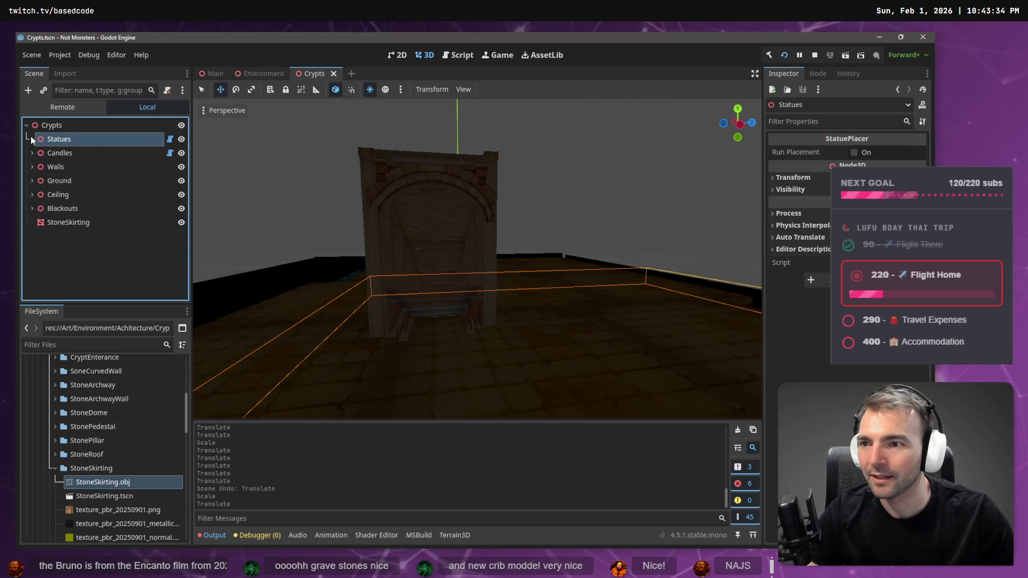
pyautogui.click(30, 137)
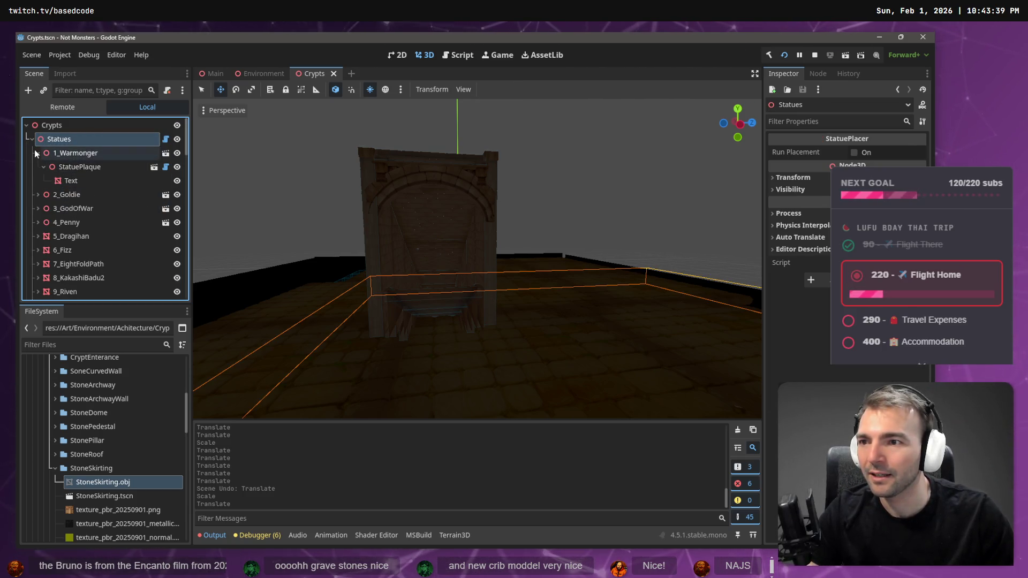
pyautogui.scroll(-7, 35, 189)
pyautogui.scroll(-3, 62, 202)
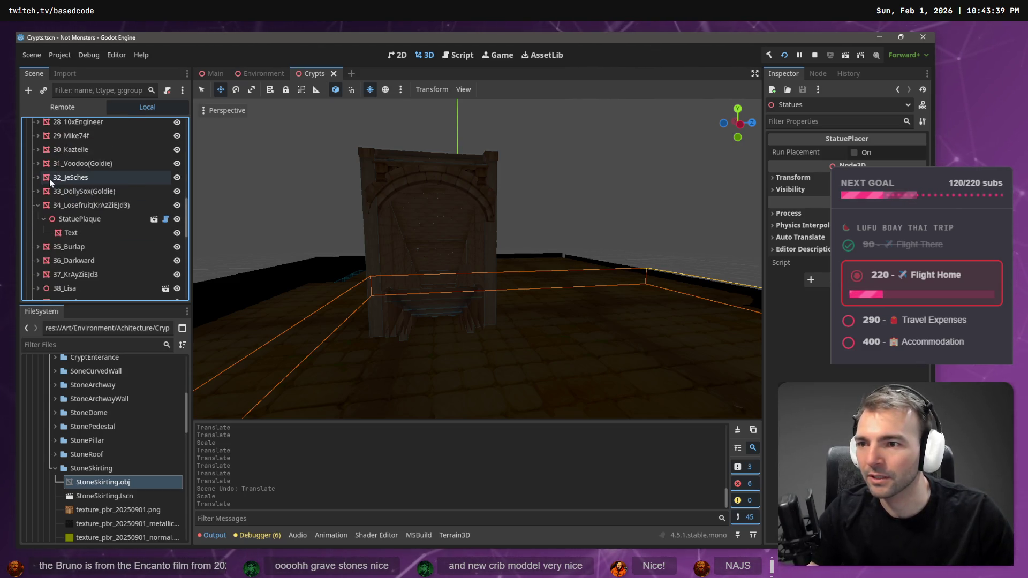
# Collapse the plaques under statues 34 and 50, then move statue 52 above statue 53
pyautogui.click(39, 206)
pyautogui.scroll(-3, 81, 258)
pyautogui.scroll(-5, 81, 257)
pyautogui.click(38, 201)
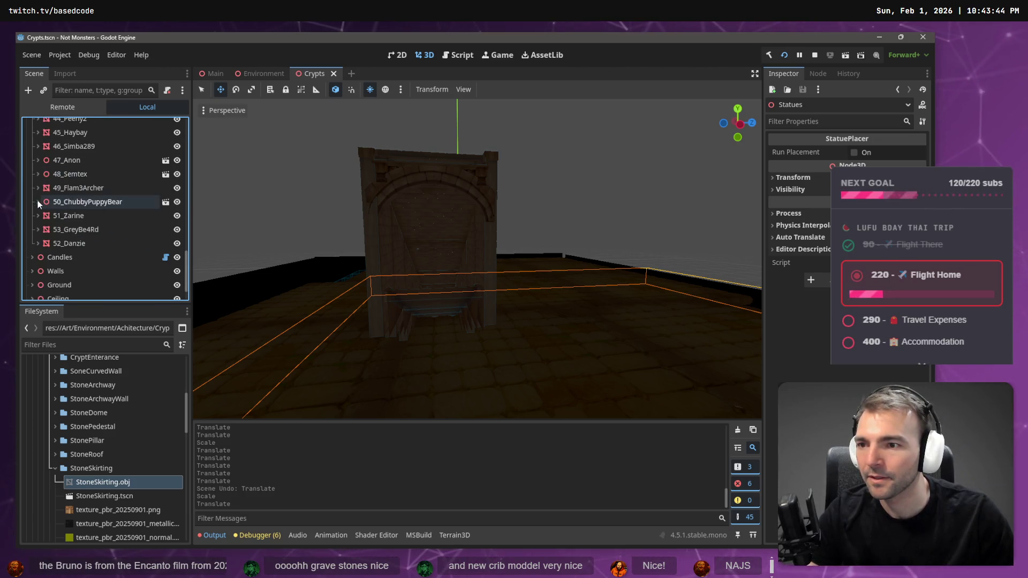
pyautogui.click(48, 244)
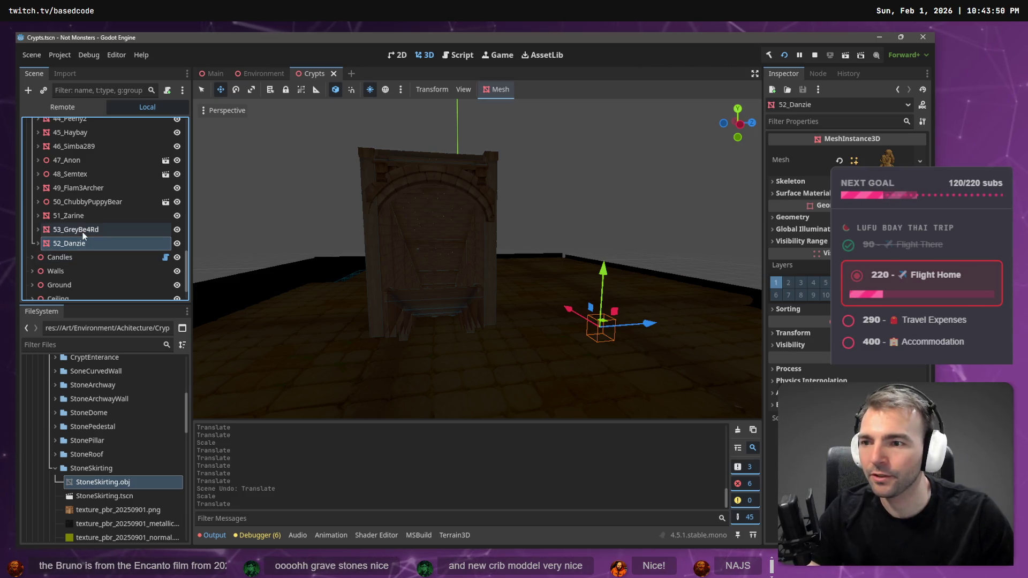
pyautogui.moveTo(61, 245); pyautogui.dragTo(75, 226)
pyautogui.click(72, 243)
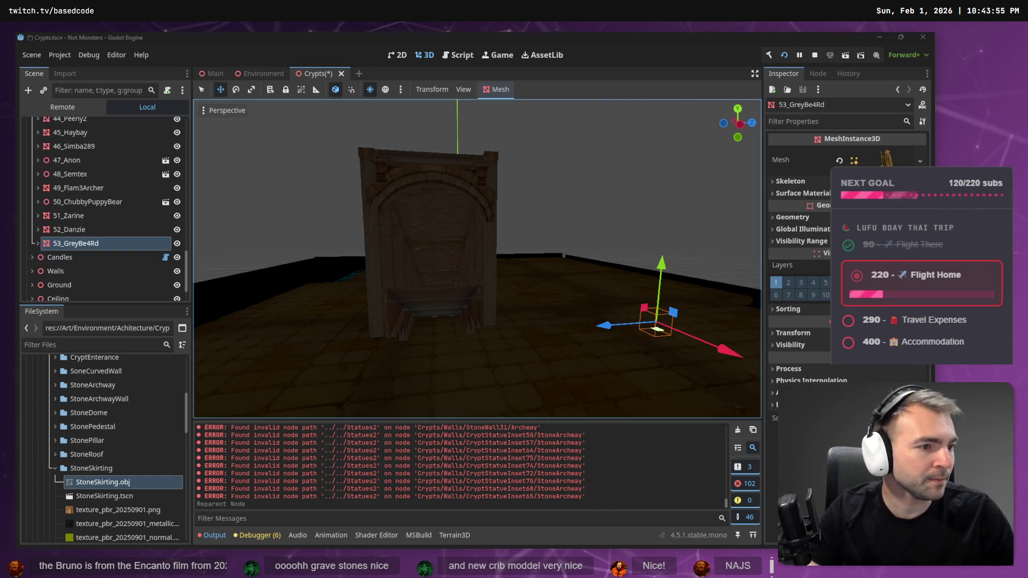
pyautogui.hotkey('alt', 'Tab')
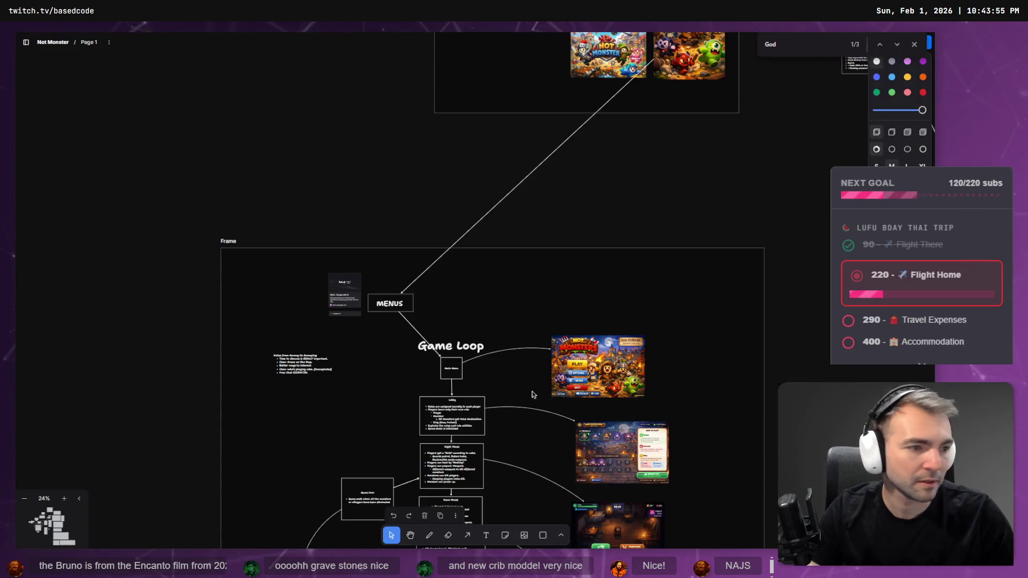
pyautogui.scroll(-3, 538, 325)
pyautogui.scroll(-10, 538, 326)
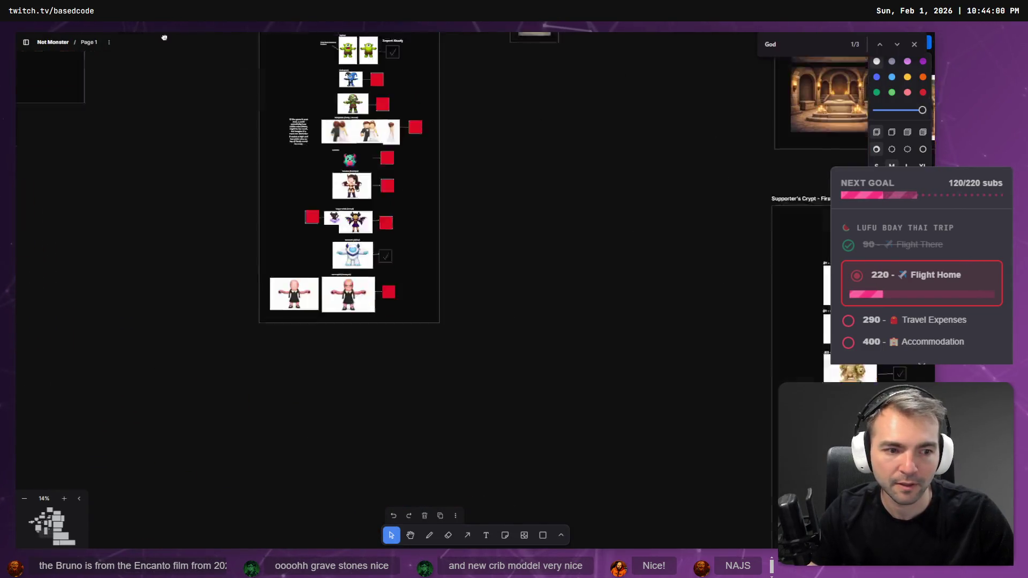
pyautogui.scroll(8, 514, 359)
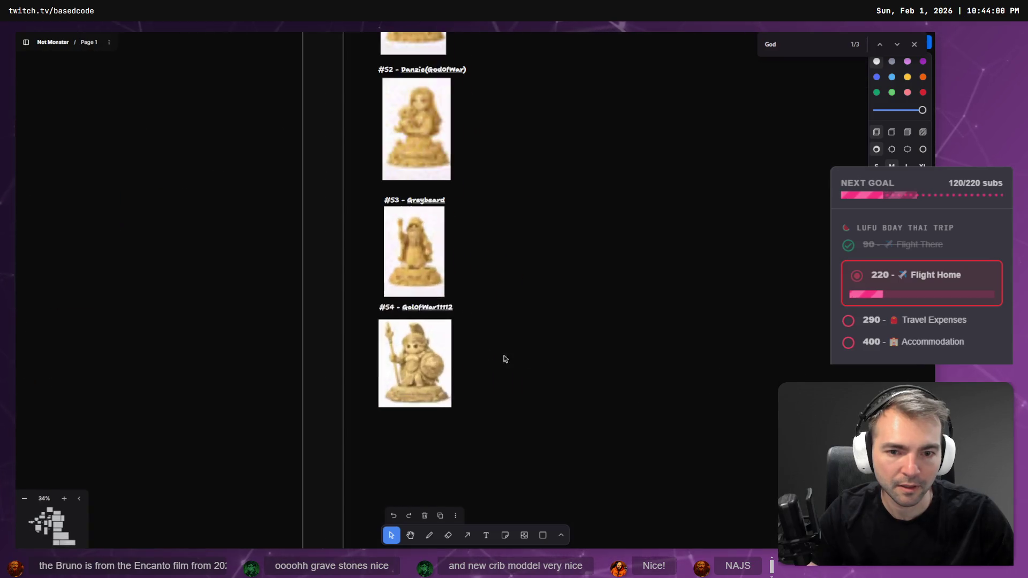
pyautogui.click(441, 300)
pyautogui.click(511, 238)
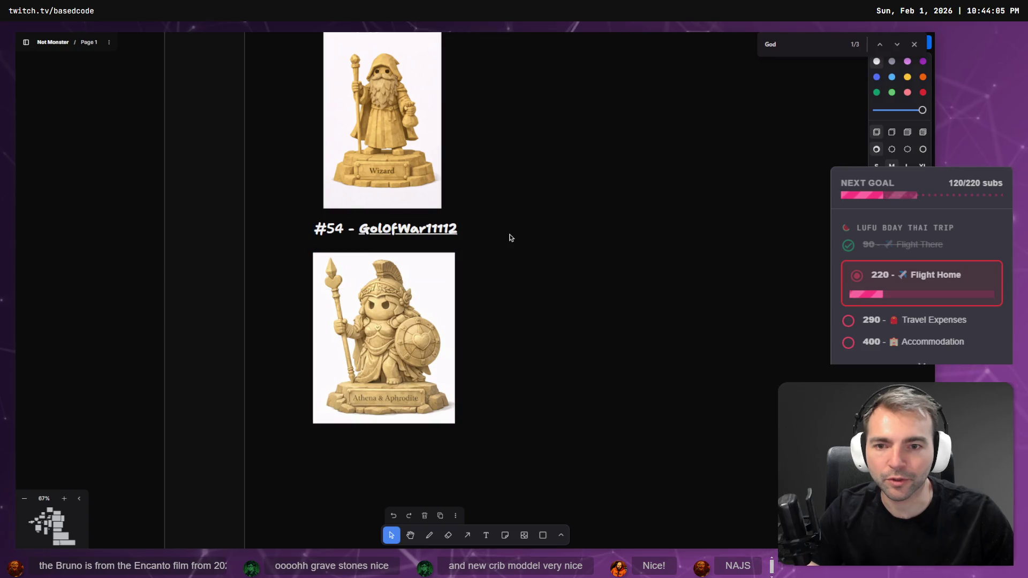
pyautogui.hotkey('alt', 'Tab')
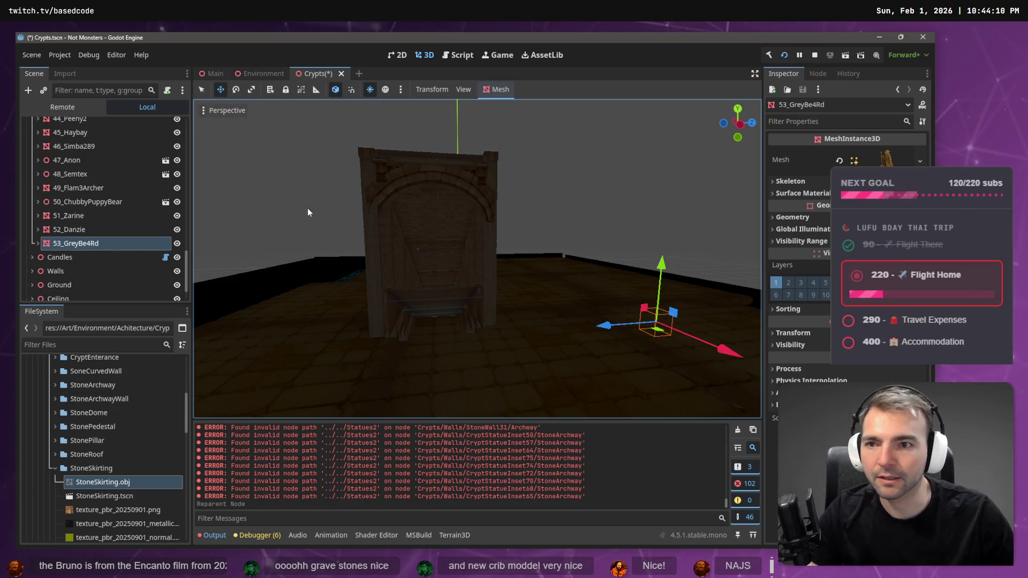
pyautogui.click(386, 89)
pyautogui.click(386, 89)
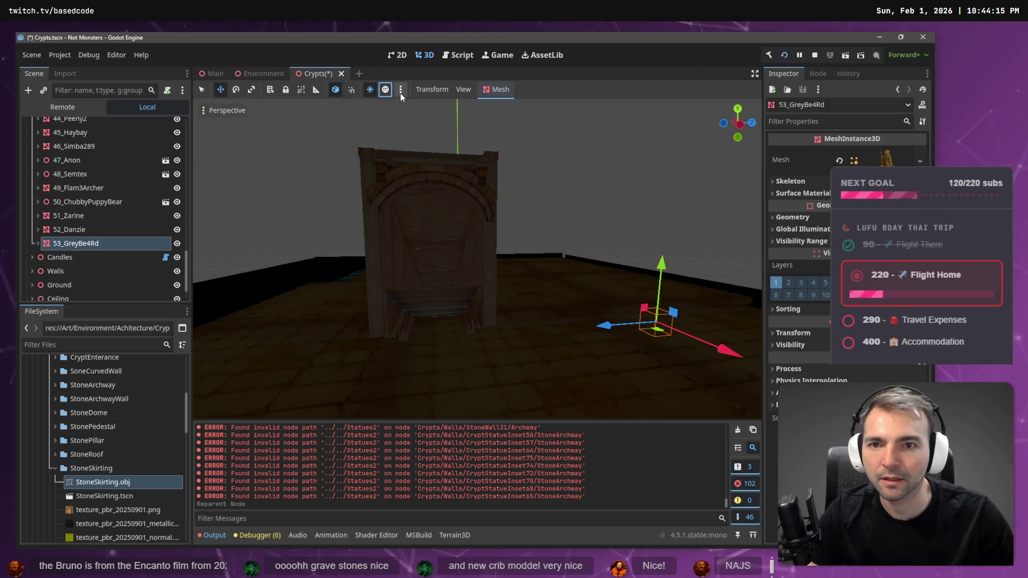
pyautogui.click(401, 89)
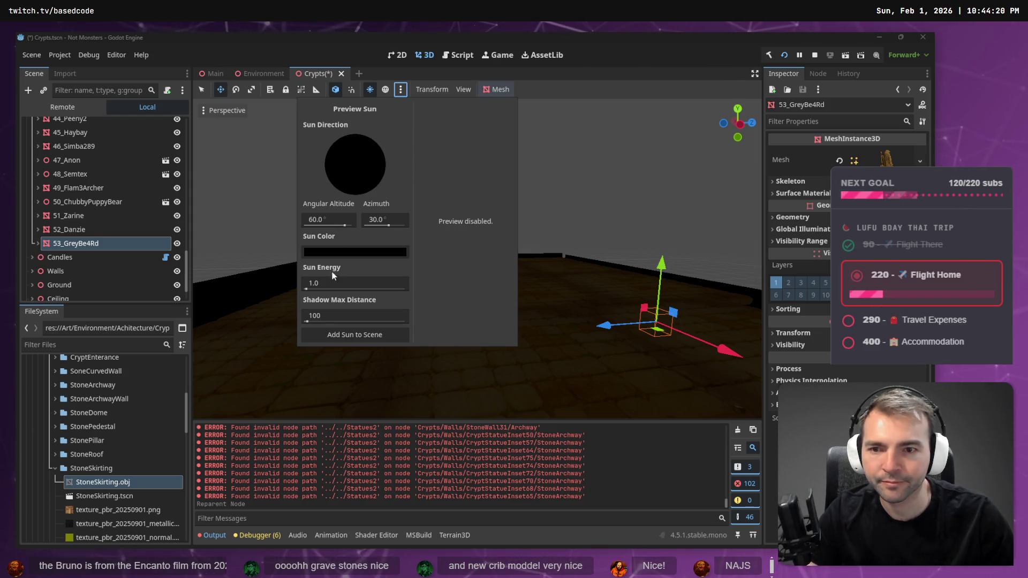
# Set the viewport preview sun colour to pure white ffffff
pyautogui.click(353, 251)
pyautogui.click(418, 80)
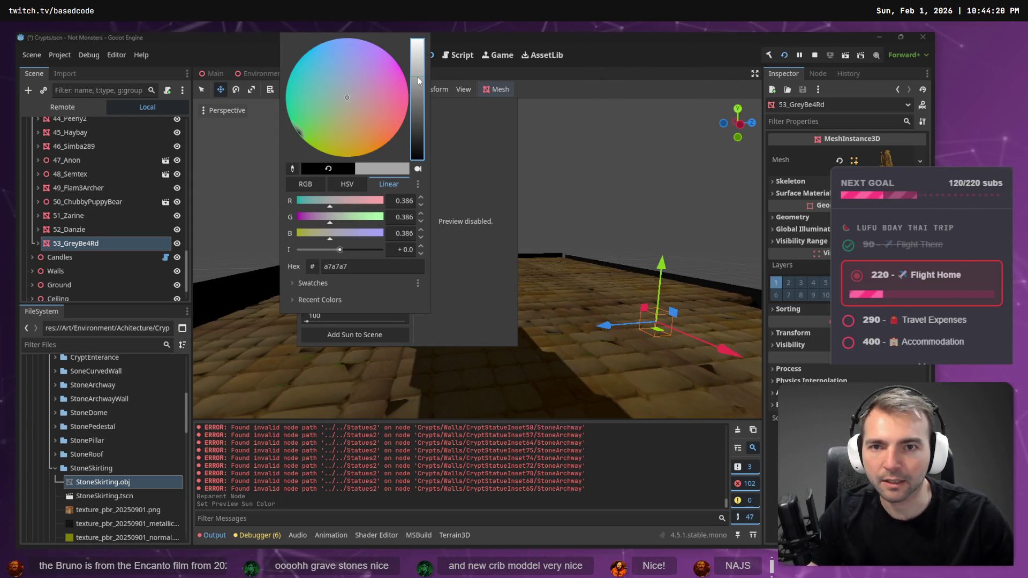
pyautogui.moveTo(419, 81); pyautogui.dragTo(426, 36)
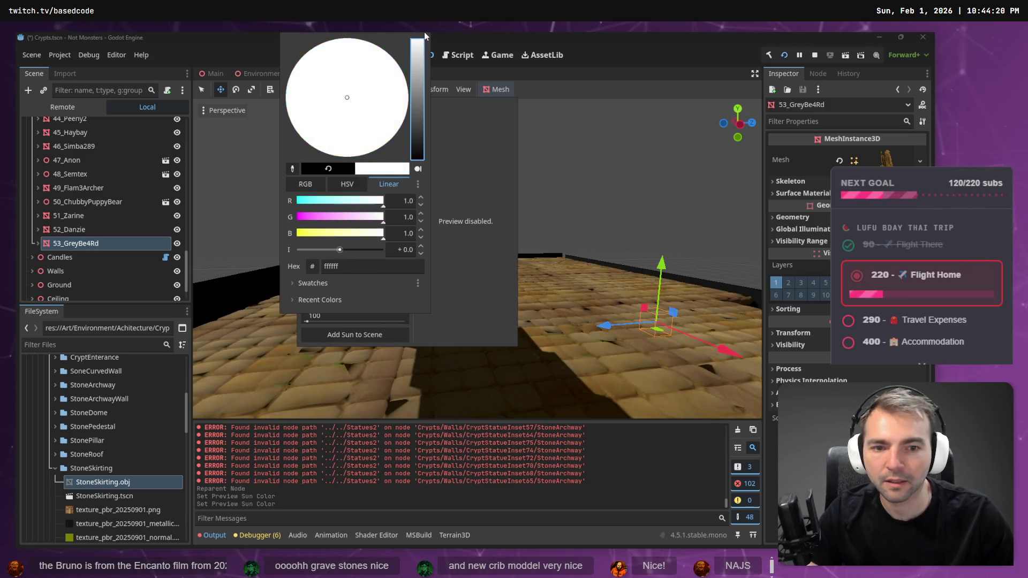
pyautogui.click(453, 280)
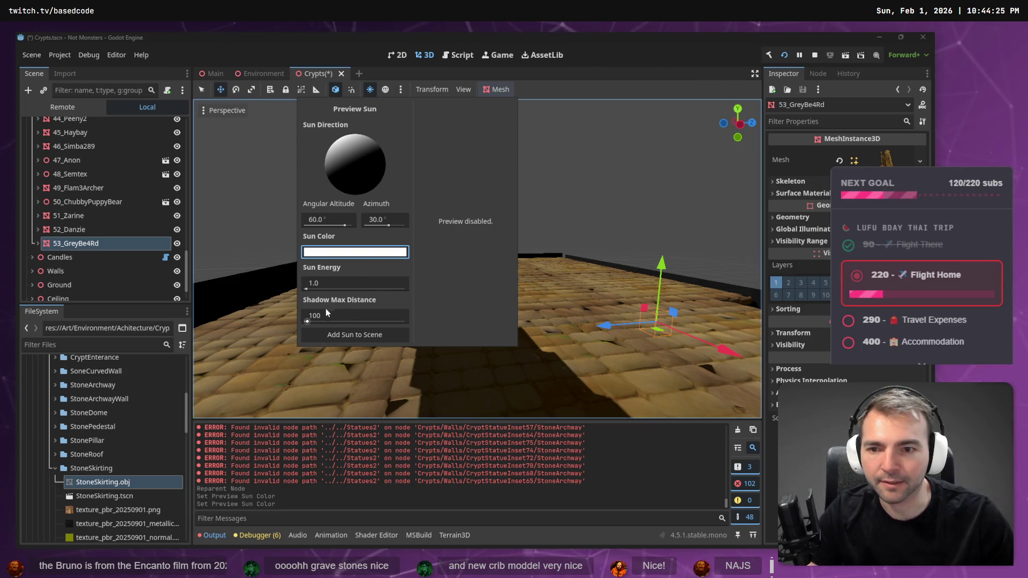
pyautogui.click(584, 227)
# Fly the camera through the crypt toward the 53_GreyBe4Rd statue
pyautogui.moveTo(581, 227); pyautogui.dragTo(386, 252)
pyautogui.moveTo(557, 239); pyautogui.dragTo(568, 237)
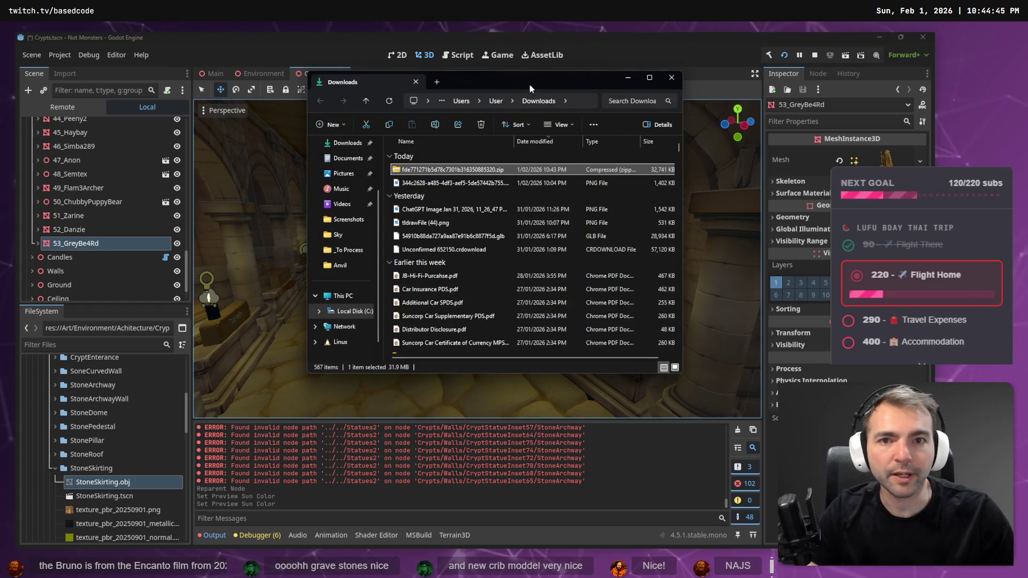
pyautogui.hotkey('alt', 'Tab')
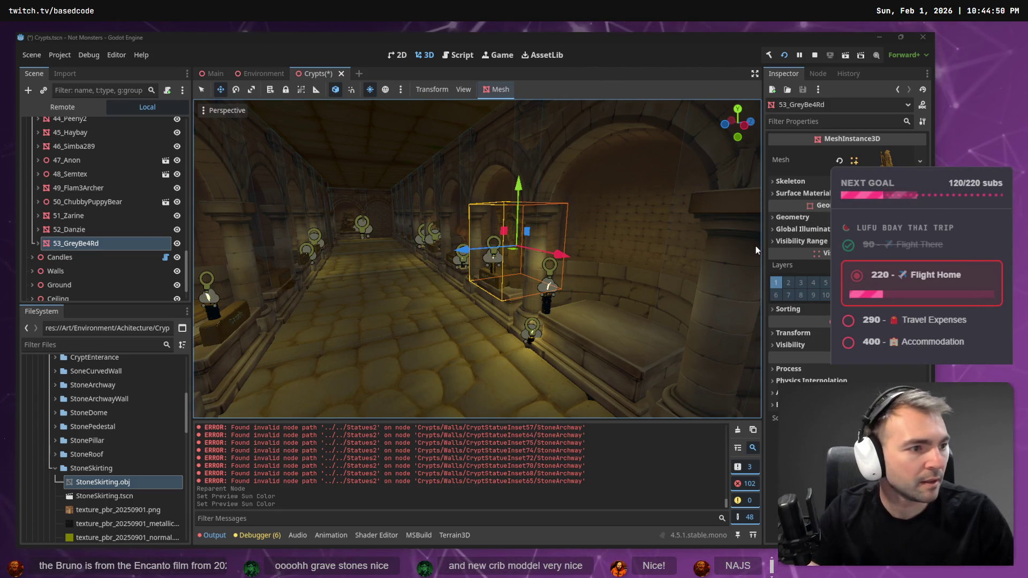
pyautogui.hotkey('alt', 'Tab')
pyautogui.click(401, 229)
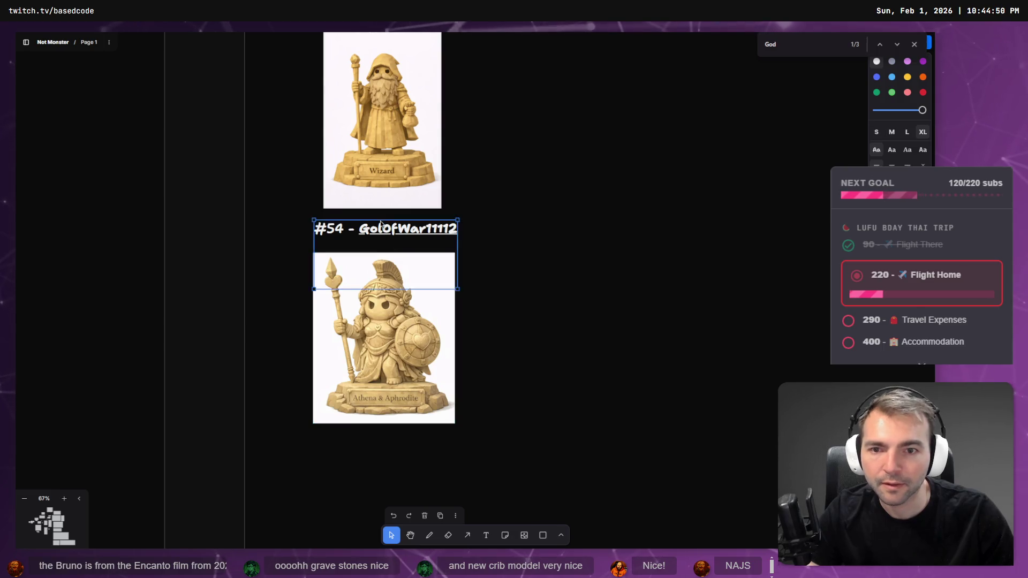
pyautogui.doubleClick(401, 228)
pyautogui.doubleClick(401, 229)
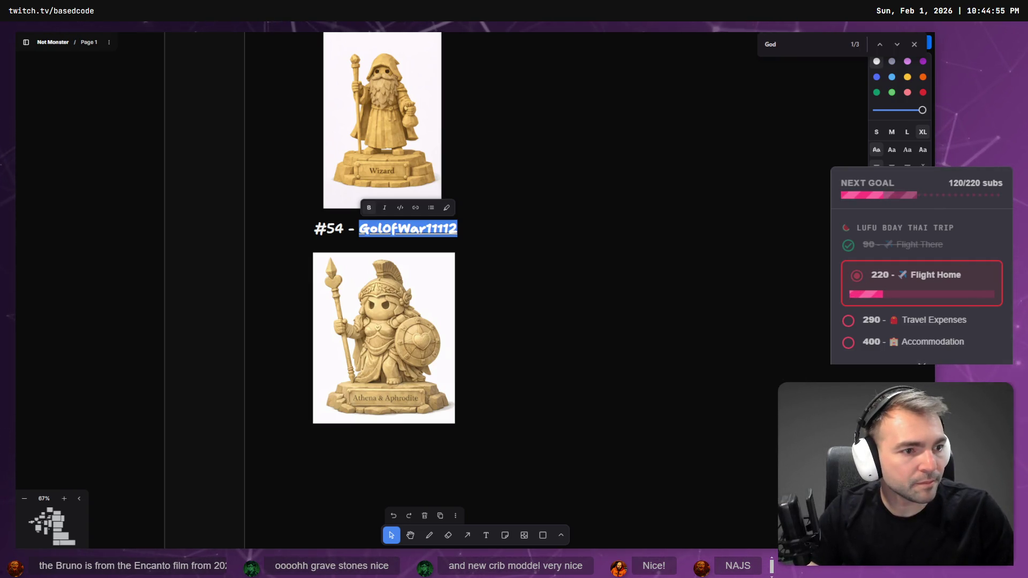
pyautogui.click(685, 272)
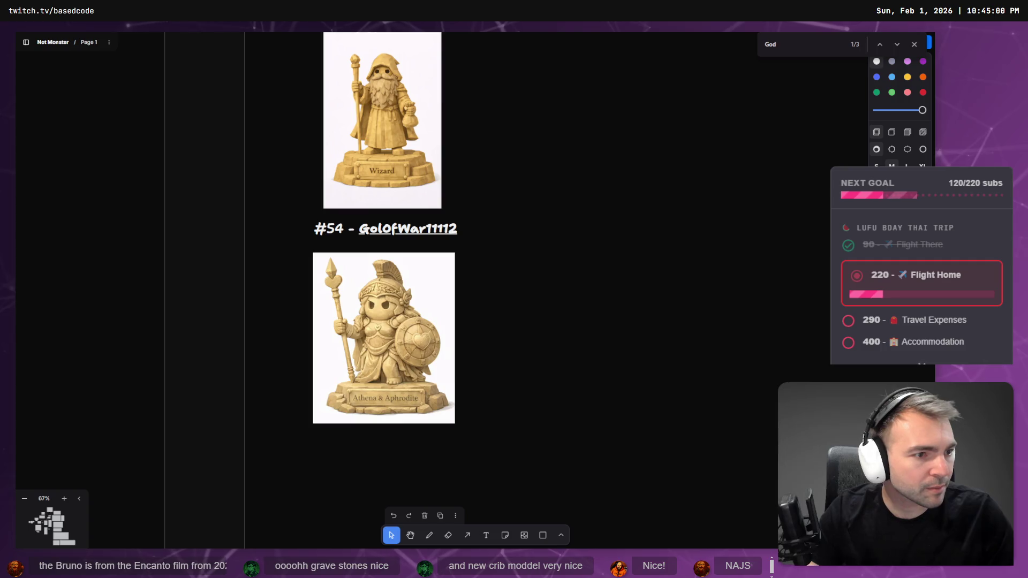
pyautogui.hotkey('alt', 'Tab')
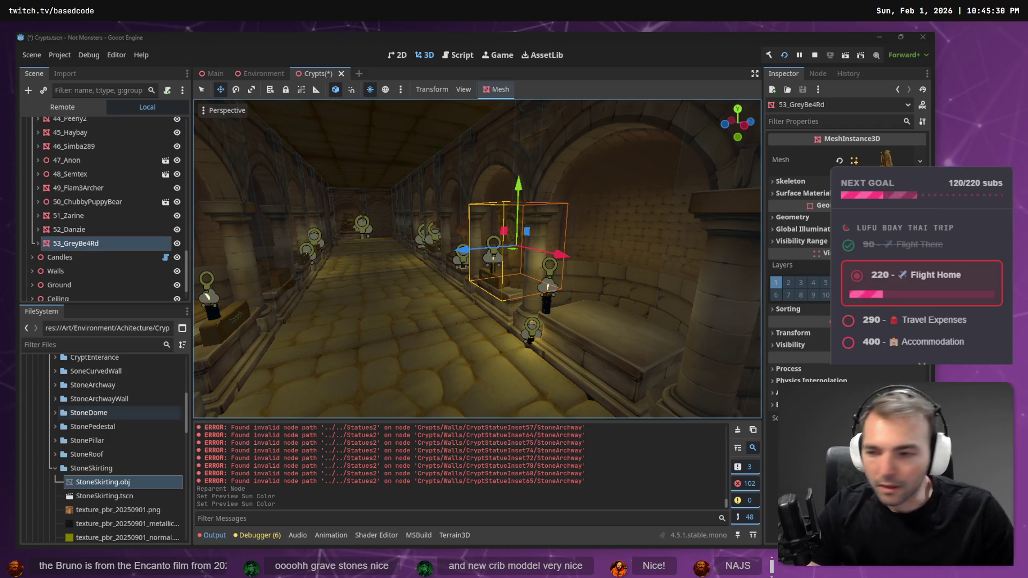
# Drag GodOfWar11112 in under the statues and name the node 54_GodOfWar11112
pyautogui.click(55, 474)
pyautogui.scroll(5, 56, 483)
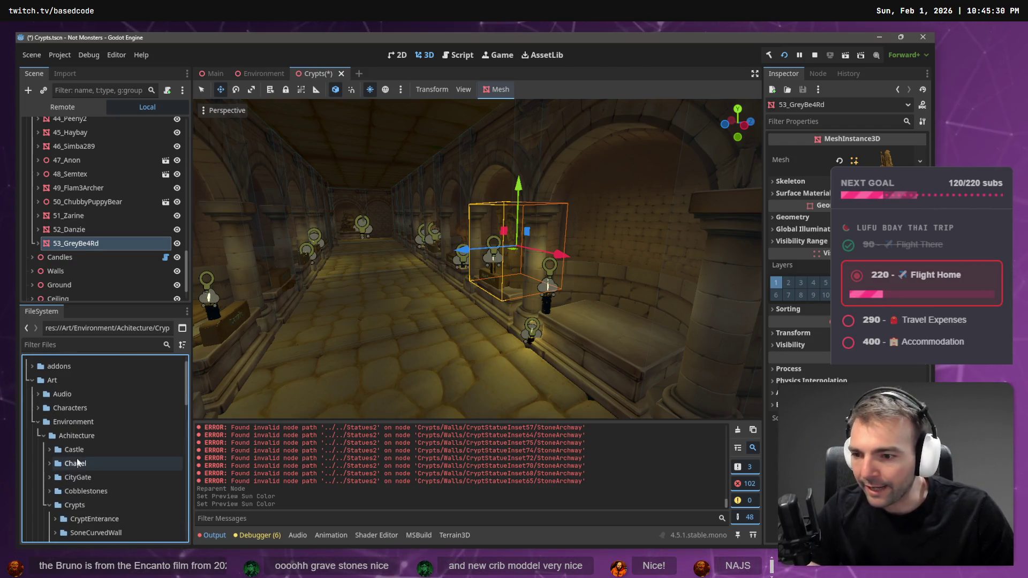
pyautogui.click(50, 505)
pyautogui.scroll(-3, 53, 472)
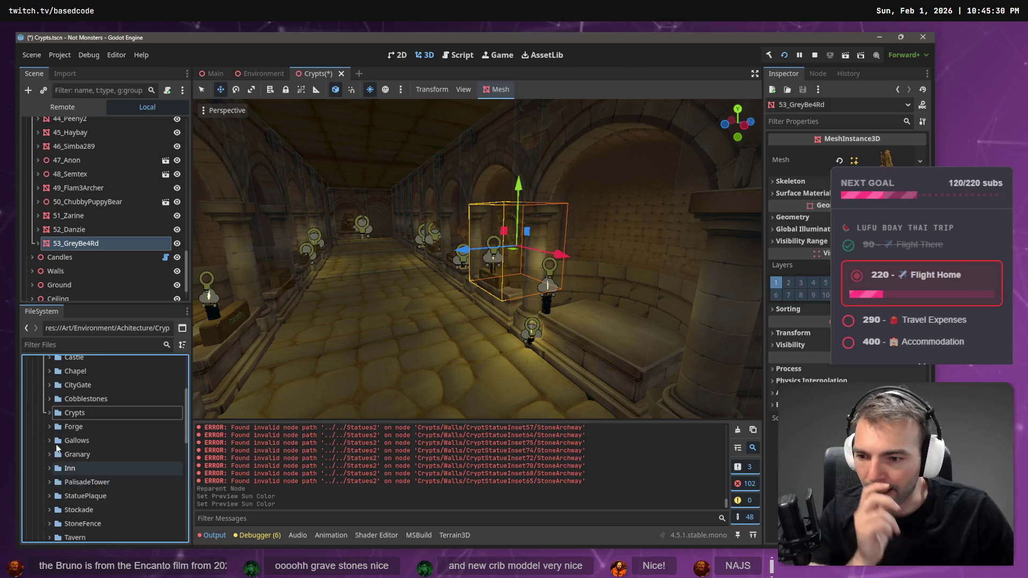
pyautogui.scroll(3, 40, 434)
pyautogui.click(36, 423)
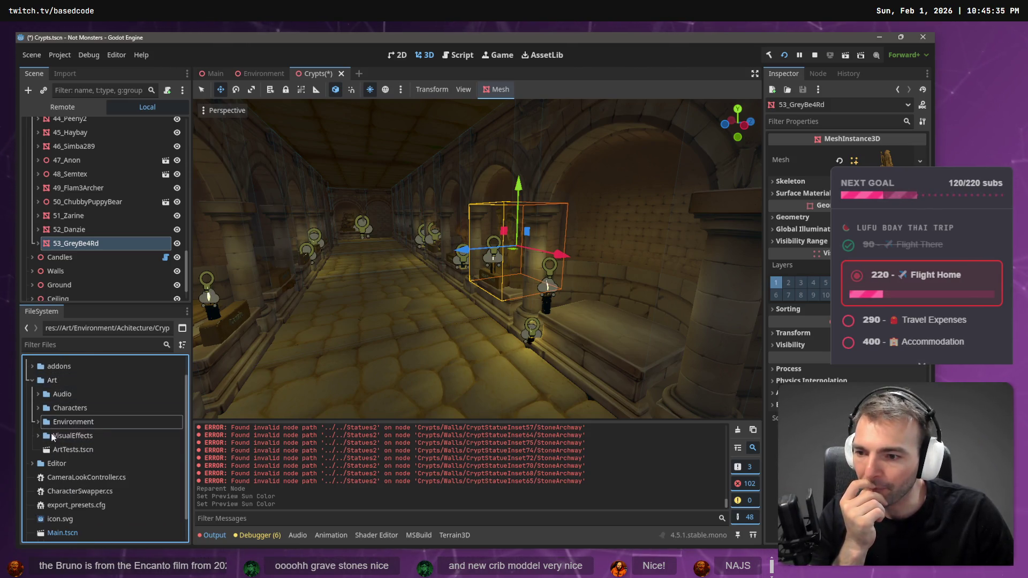
pyautogui.click(38, 422)
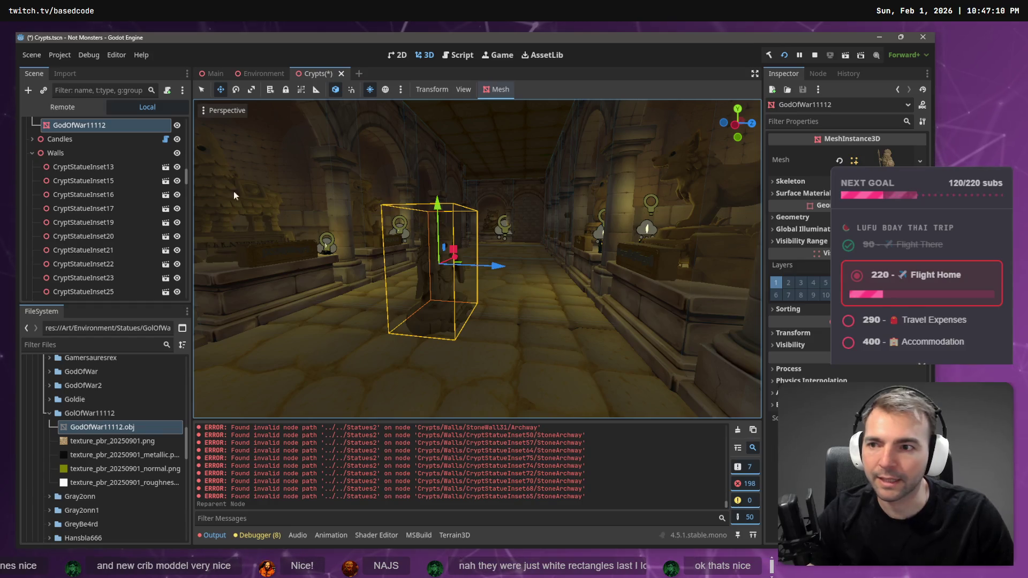
pyautogui.moveTo(98, 139); pyautogui.dragTo(93, 163)
pyautogui.write('54_')
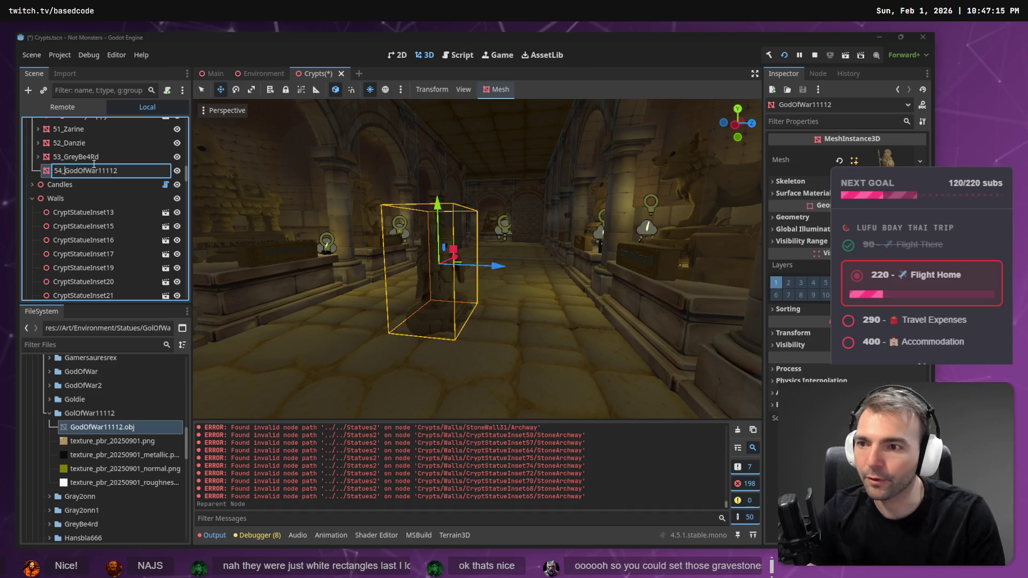
pyautogui.press('Return')
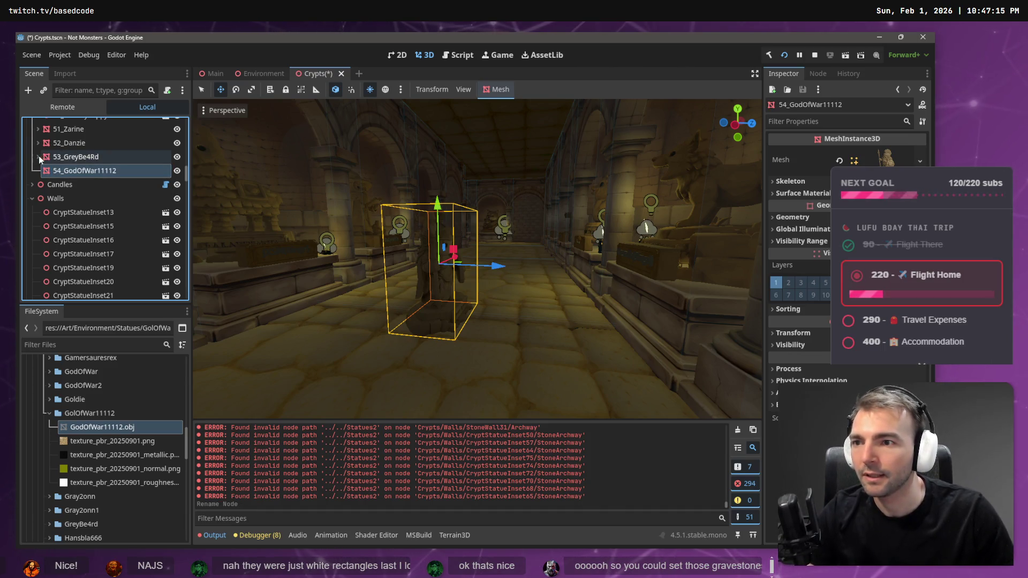
pyautogui.click(39, 156)
pyautogui.click(53, 173)
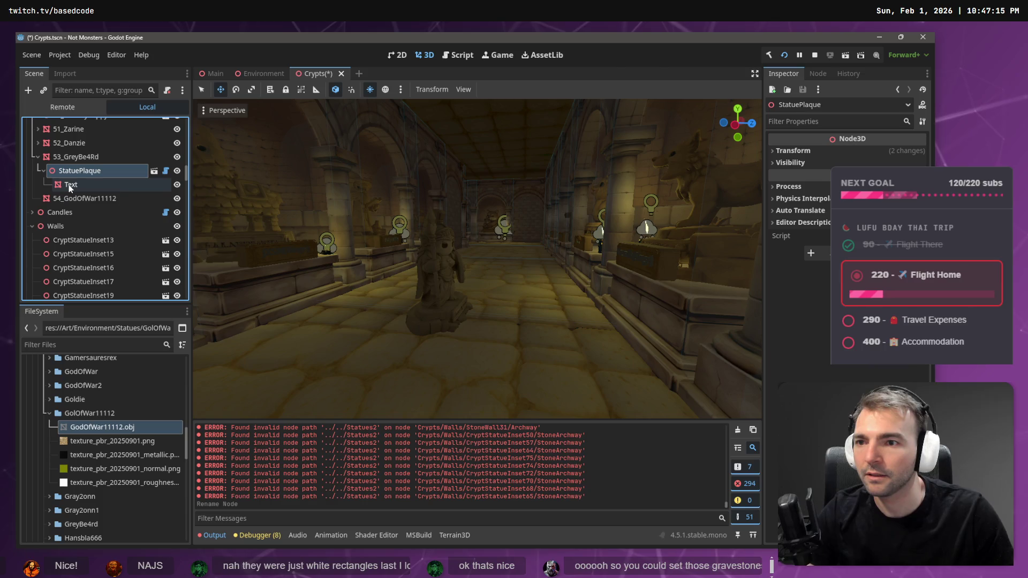
pyautogui.hotkey('ctrl', 'c')
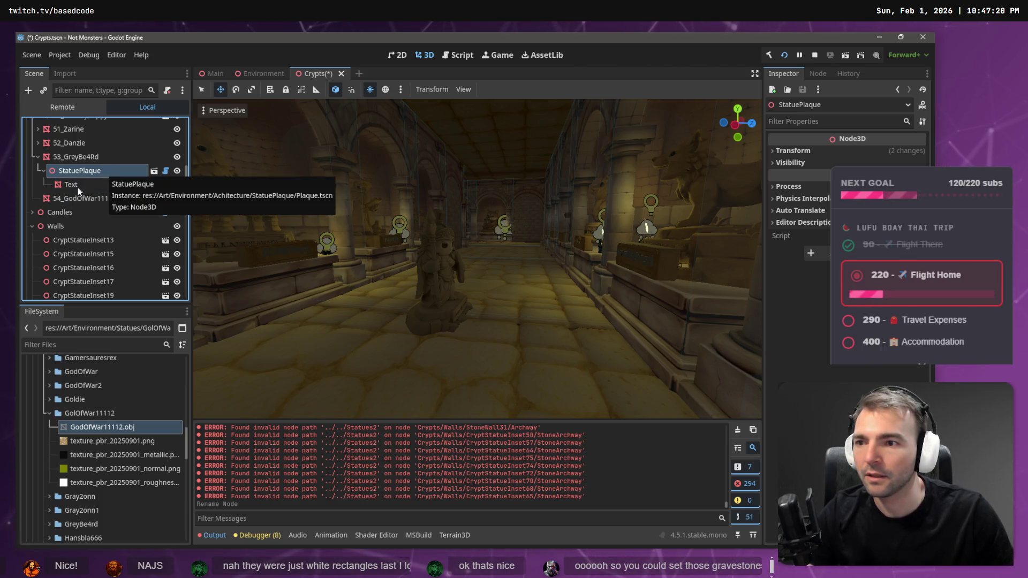
pyautogui.click(102, 198)
pyautogui.hotkey('ctrl', 'v')
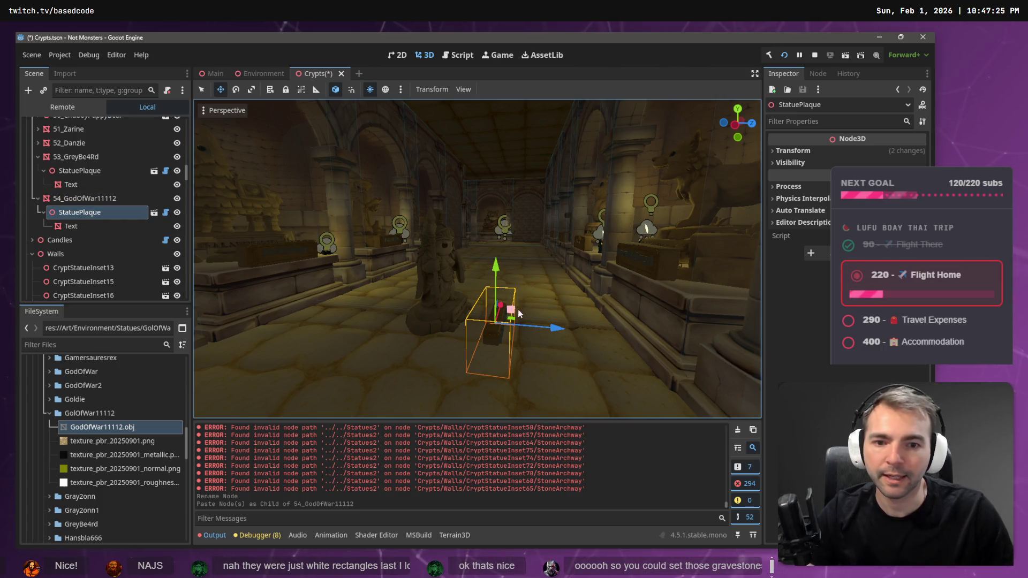
# Move the pasted plaque sideways, up about 0.36 units, and forward to the statue's base
pyautogui.moveTo(559, 331); pyautogui.dragTo(516, 321)
pyautogui.scroll(5, 516, 319)
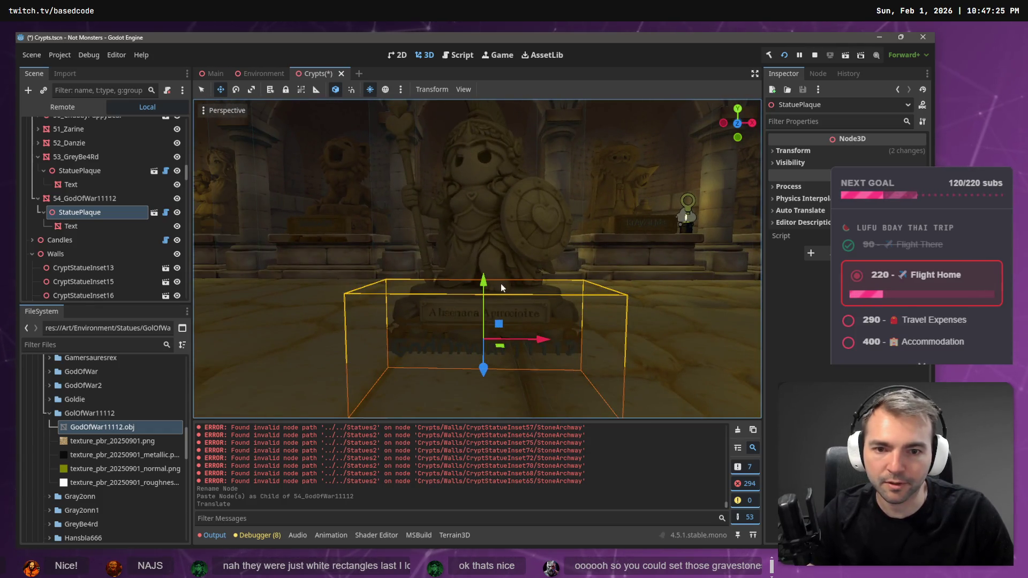
pyautogui.moveTo(484, 281); pyautogui.dragTo(489, 236)
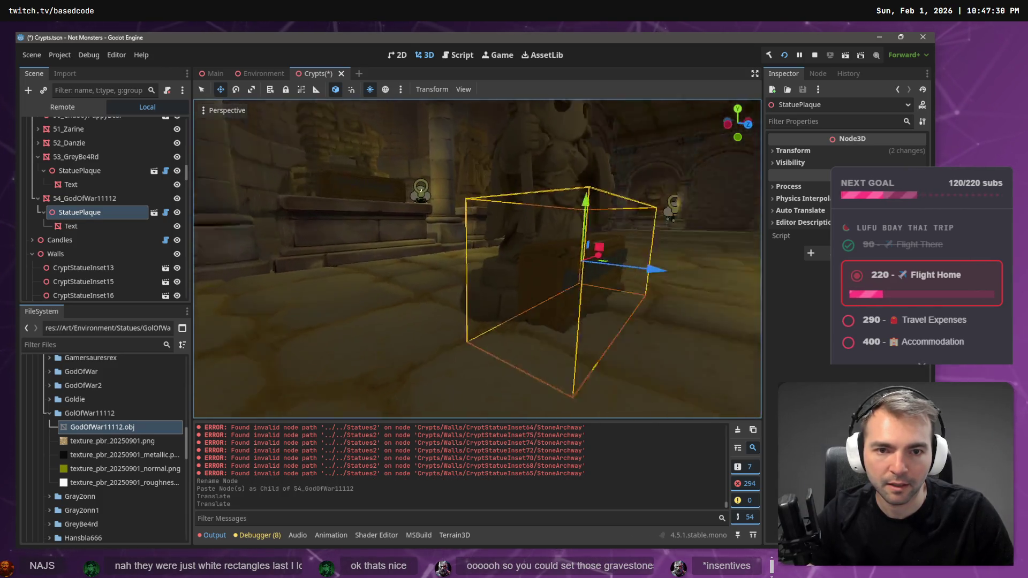
pyautogui.moveTo(455, 275)
pyautogui.mouseDown()
pyautogui.moveTo(475, 287)
pyautogui.moveTo(461, 252)
pyautogui.moveTo(434, 255)
pyautogui.mouseUp()
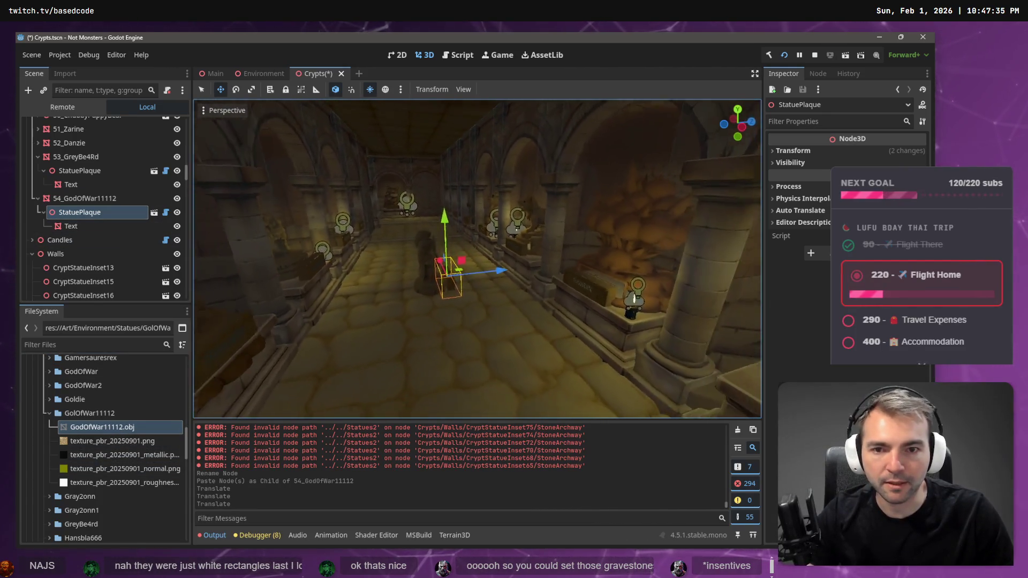
# Reimport GodOfWar11112.obj with a mesh scale of 1.4
pyautogui.click(65, 73)
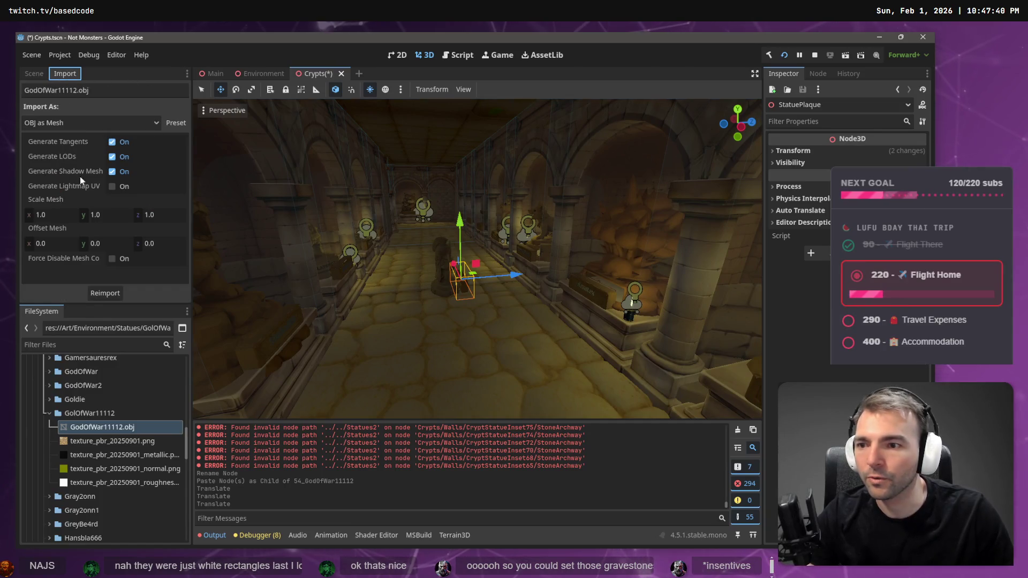
pyautogui.click(57, 214)
pyautogui.write('1')
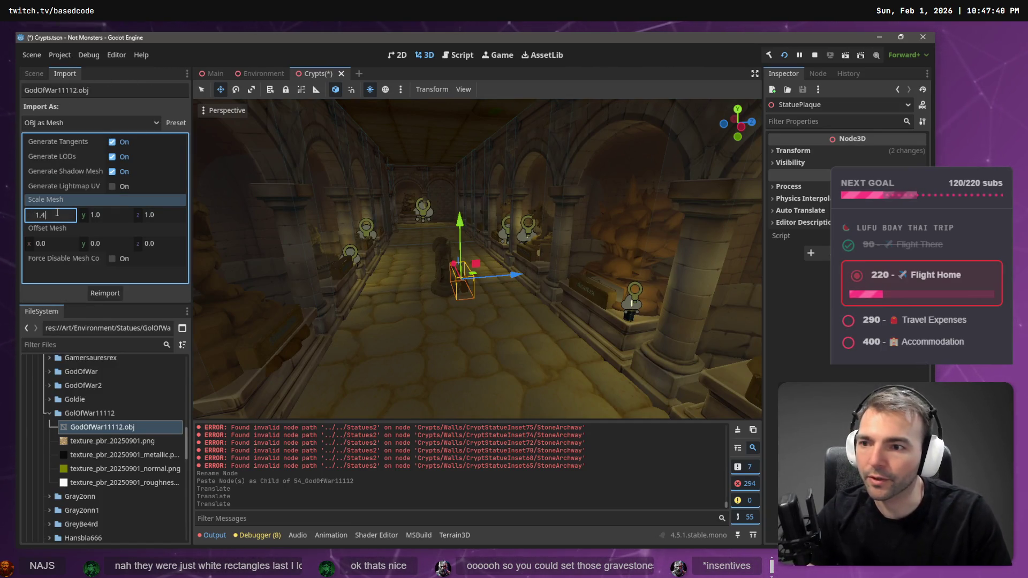
pyautogui.press('Tab')
pyautogui.press('Tab')
pyautogui.write('1.4')
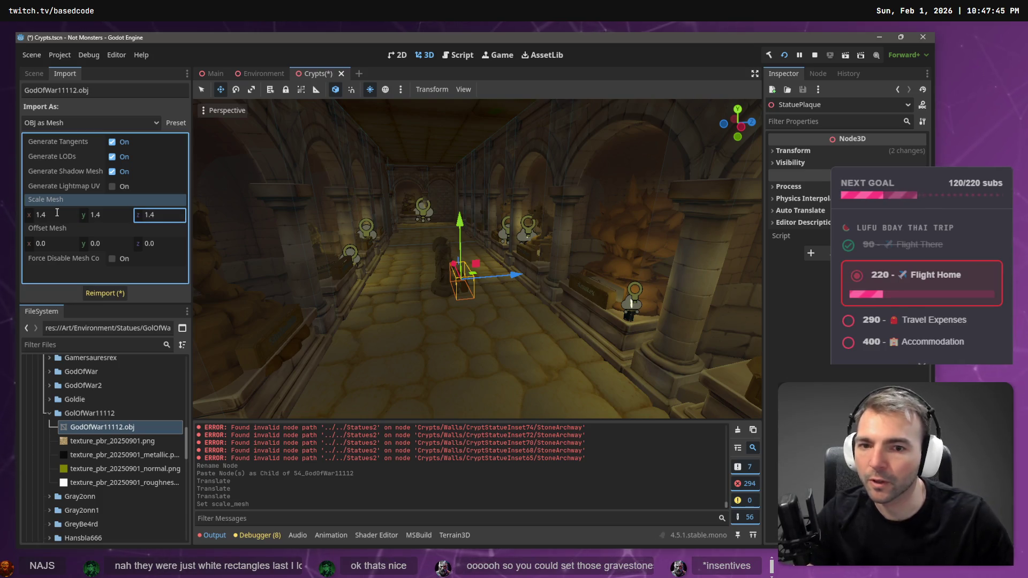
pyautogui.click(90, 295)
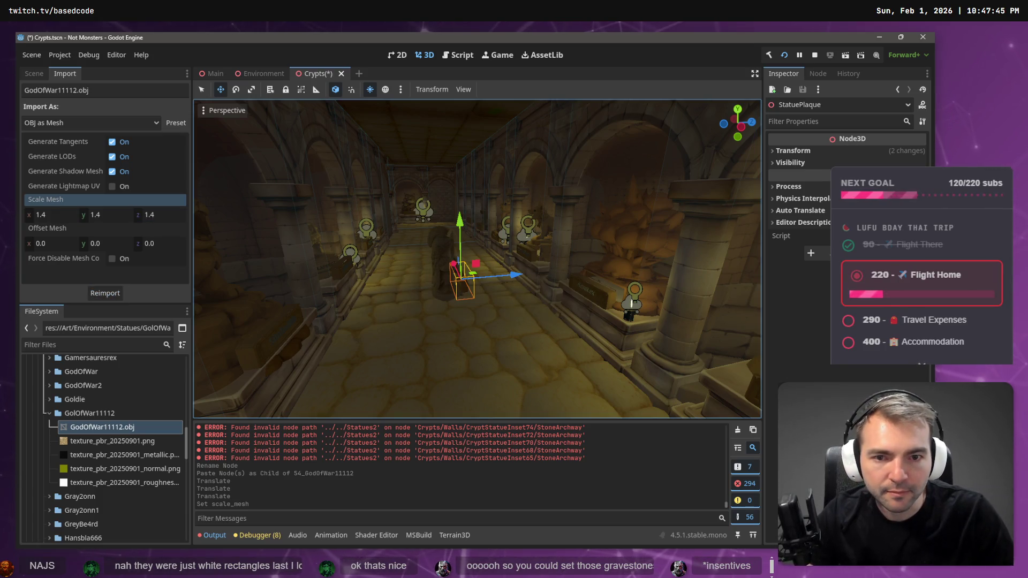
# Lower the StatuePlaque about 0.34 units to sit beneath the resized statue
pyautogui.press('f')
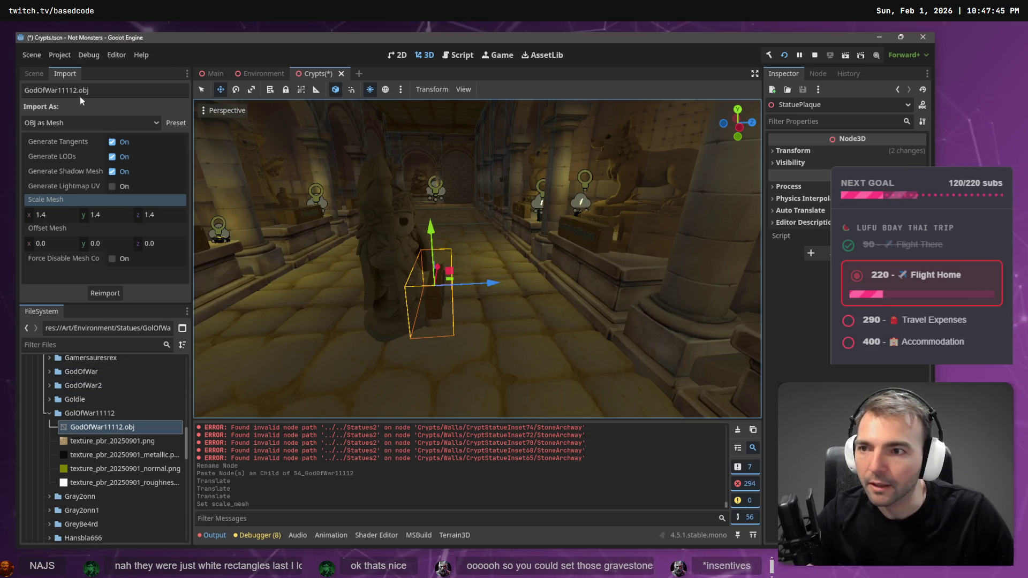
pyautogui.click(32, 73)
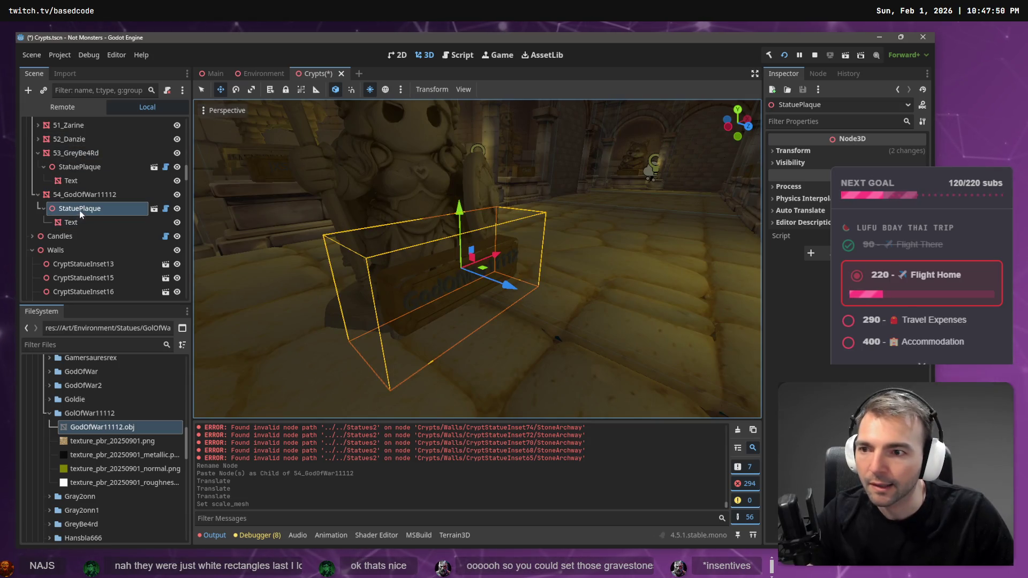
pyautogui.moveTo(463, 213)
pyautogui.mouseDown()
pyautogui.moveTo(473, 278)
pyautogui.moveTo(477, 252)
pyautogui.mouseUp()
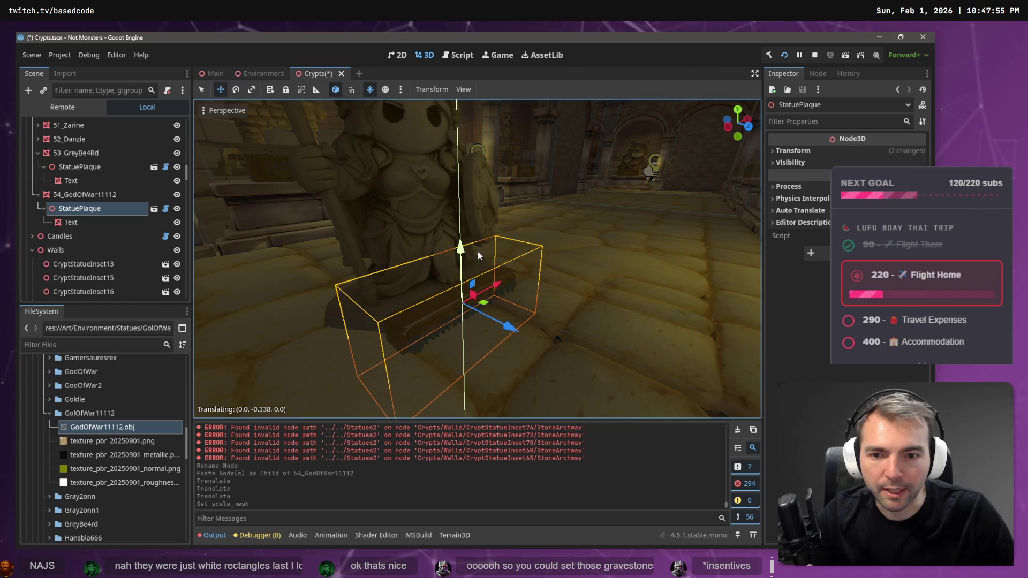
pyautogui.scroll(15, 81, 180)
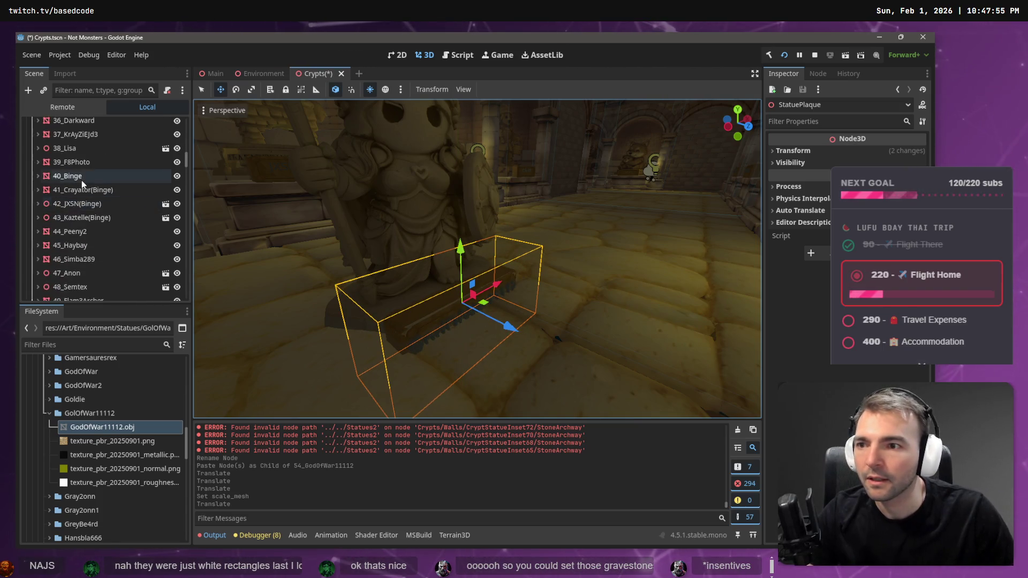
pyautogui.click(62, 139)
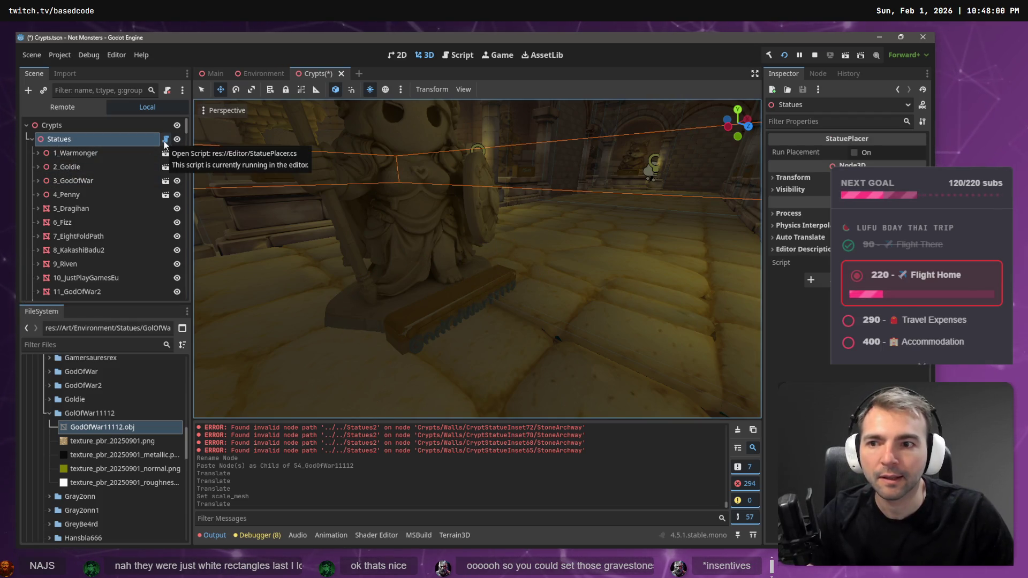
# Toggle Run Placement on Statues, fly along the statue hallway, then run the game with F5
pyautogui.click(856, 152)
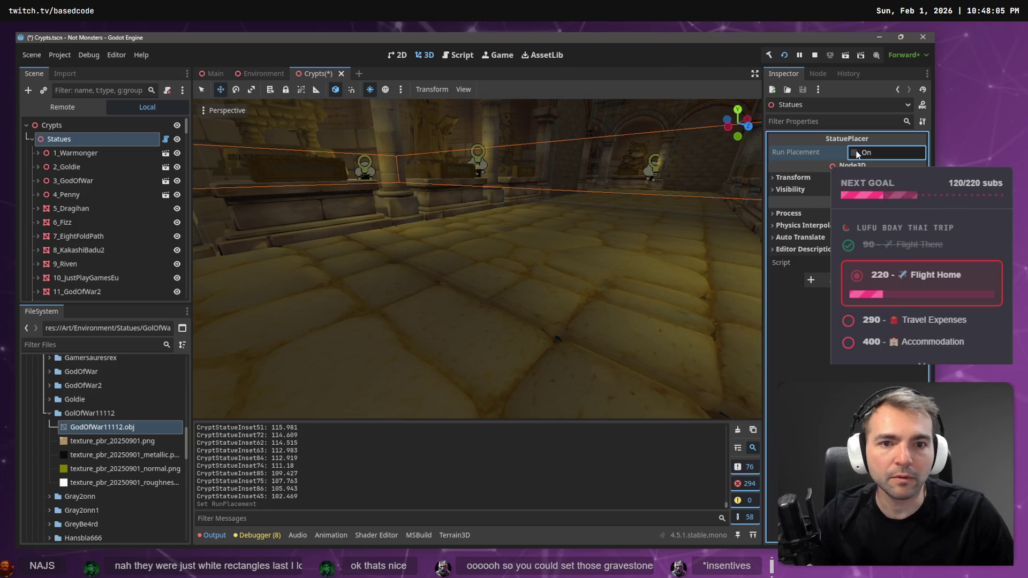
pyautogui.press('w')
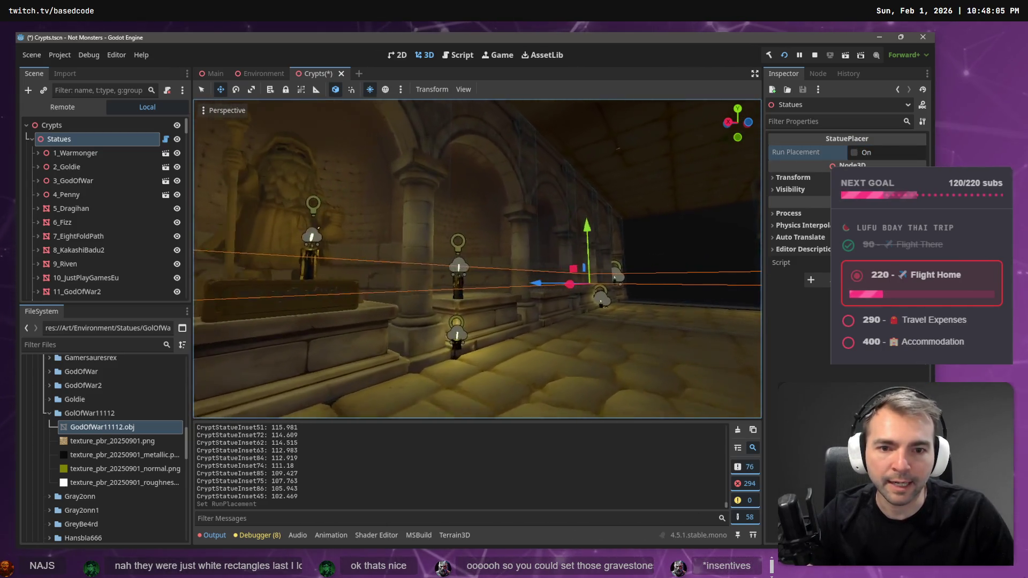
pyautogui.press('w')
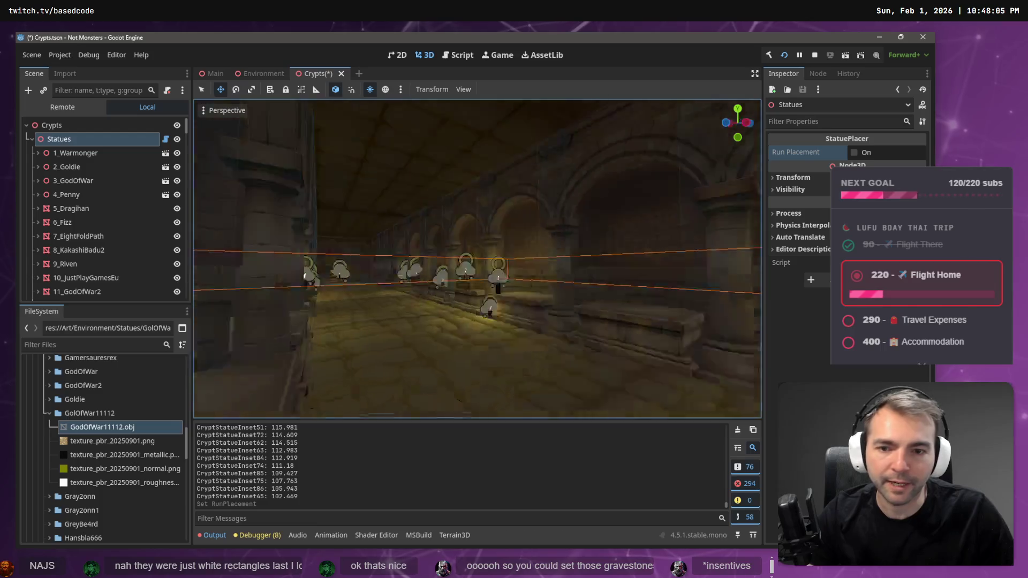
pyautogui.press('w')
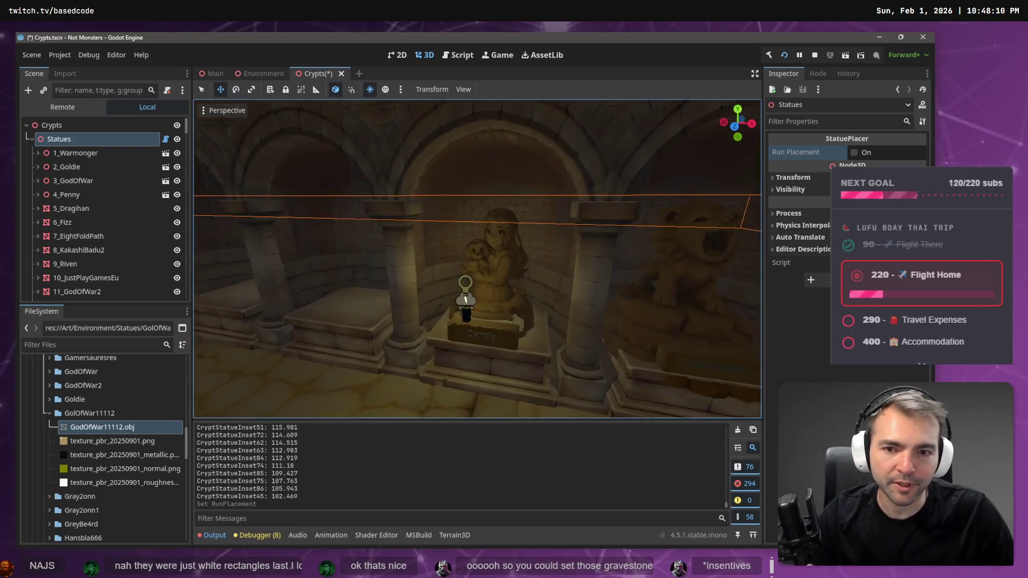
pyautogui.press('w')
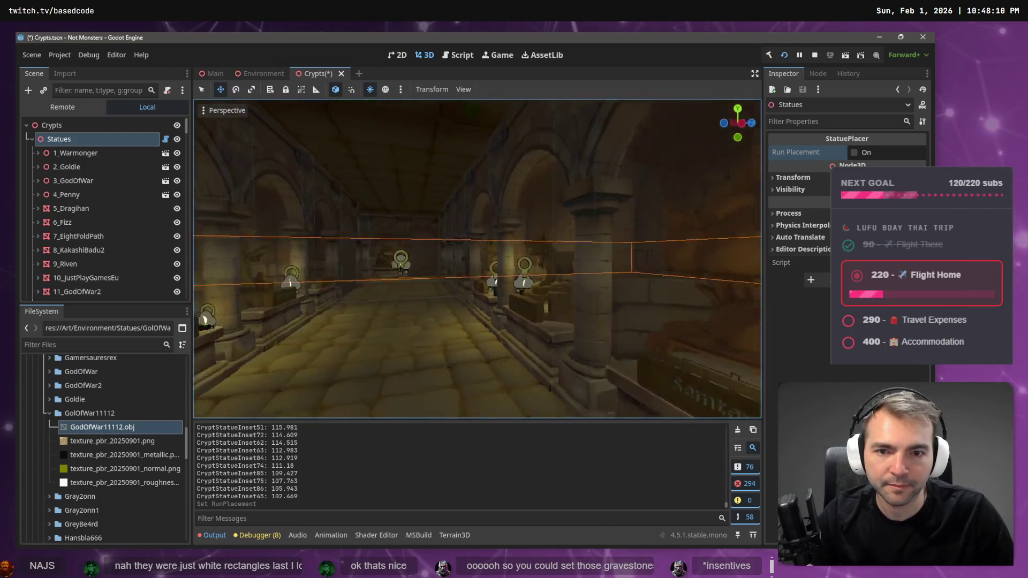
pyautogui.press('w')
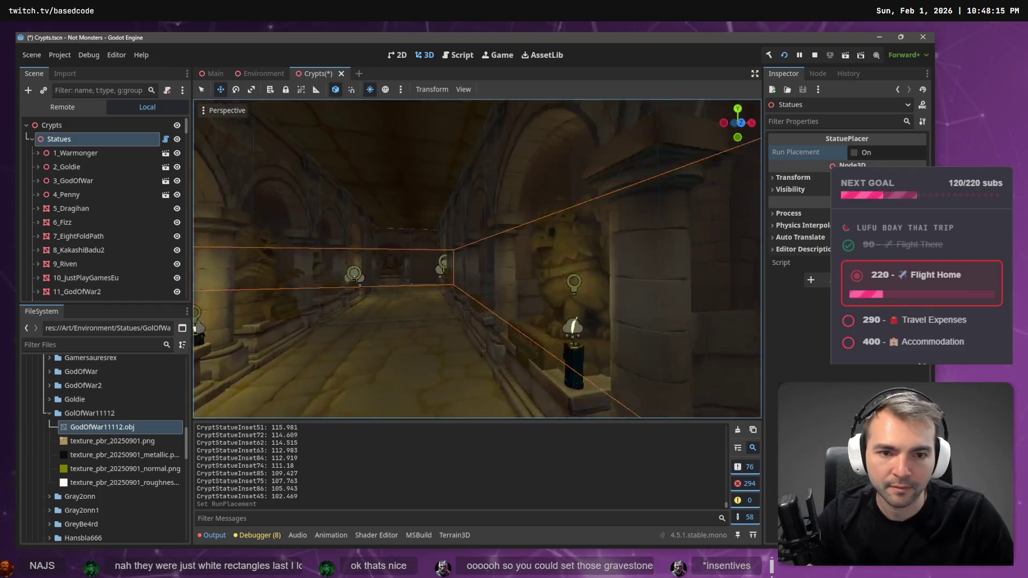
pyautogui.press('w')
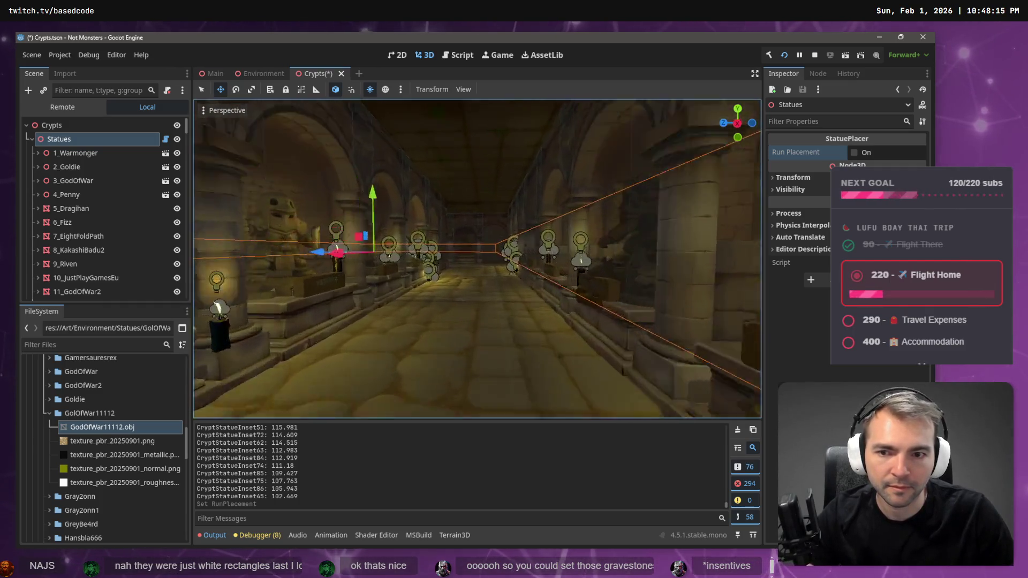
pyautogui.press('F5')
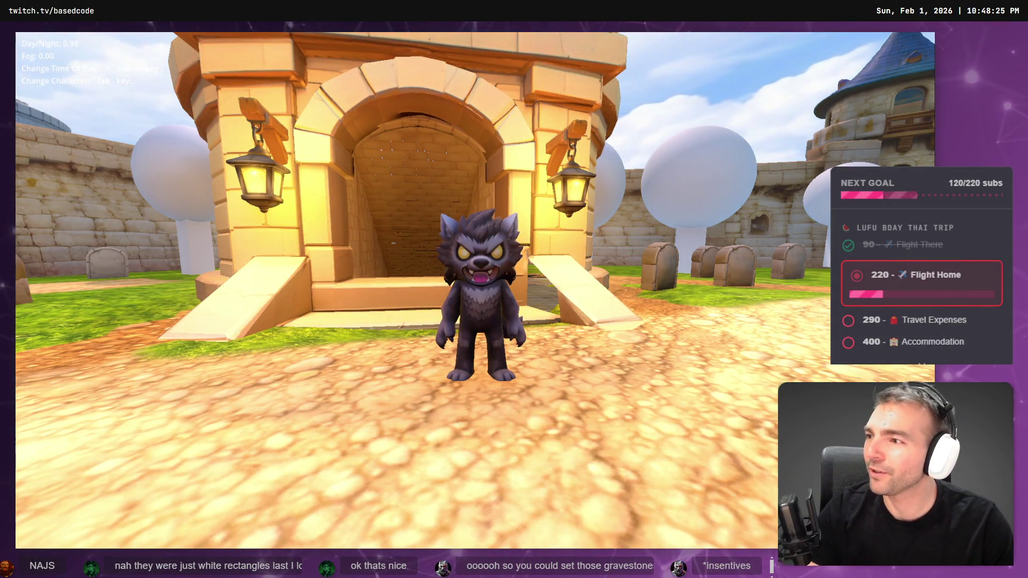
pyautogui.hotkey('alt', 'Tab')
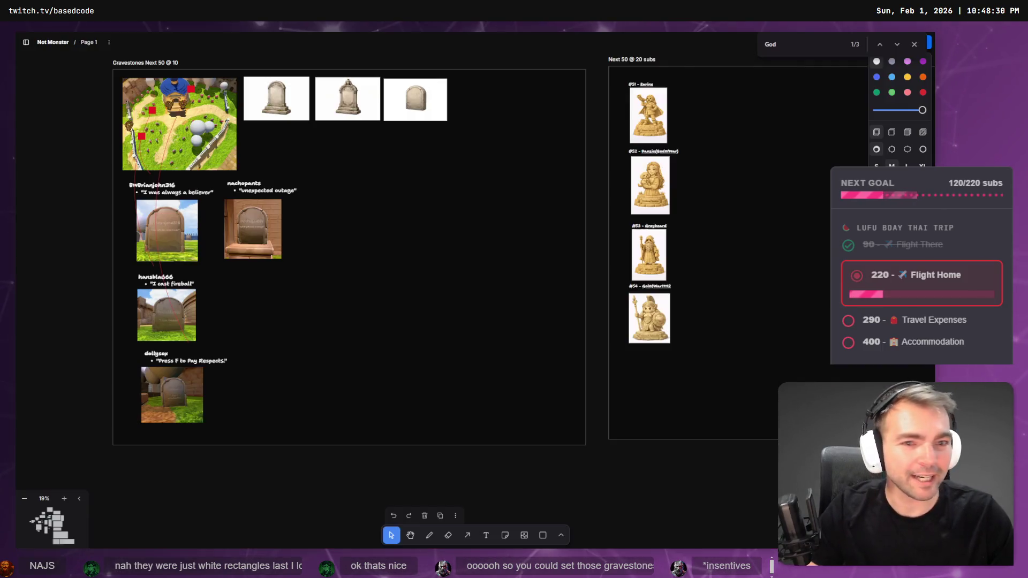
# Zoom and pan around the tldraw board to review the gravestone reference renders and captions
pyautogui.scroll(10, 227, 142)
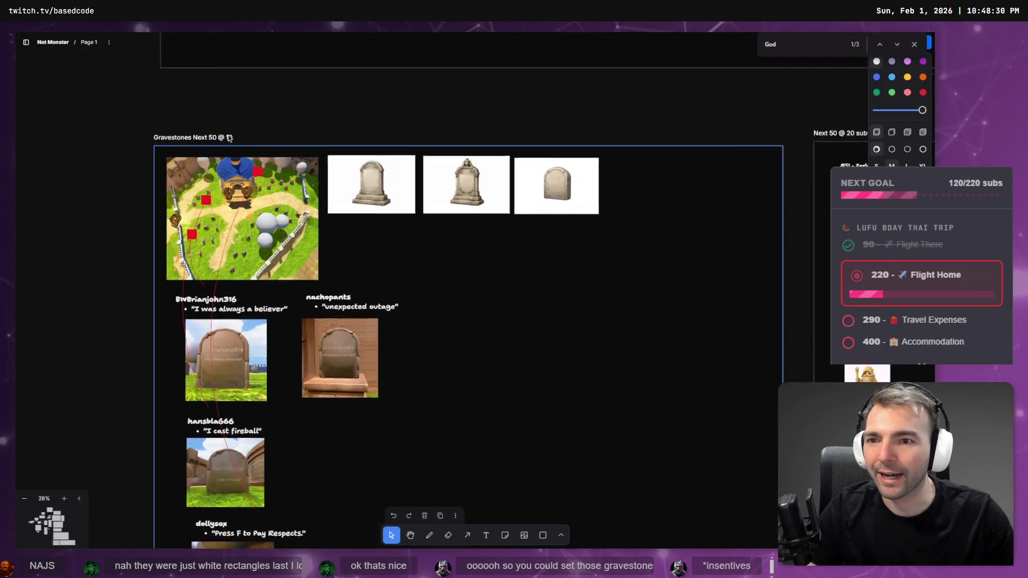
pyautogui.scroll(2, 227, 154)
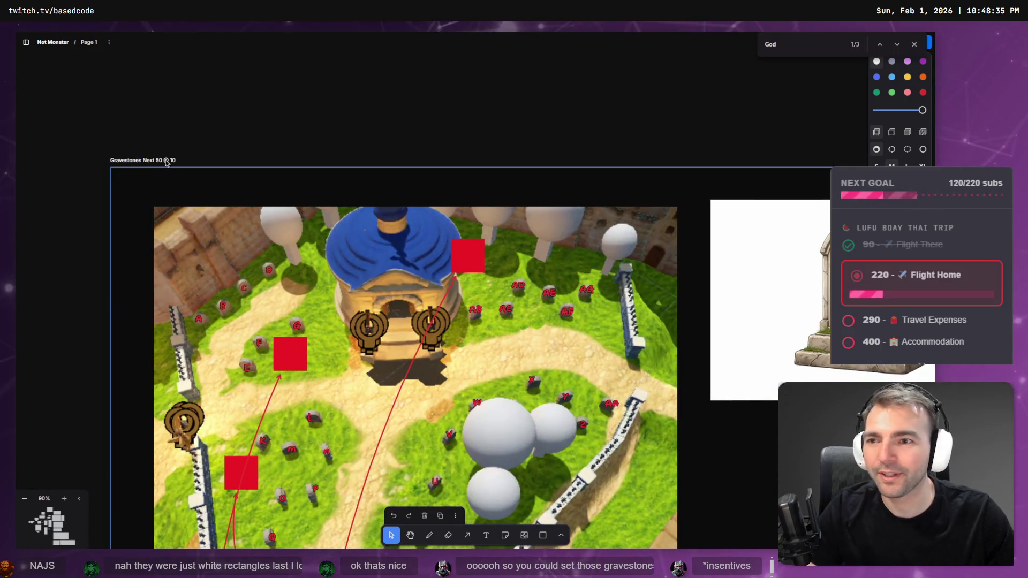
pyautogui.scroll(-5, 308, 156)
pyautogui.scroll(-5, 308, 156)
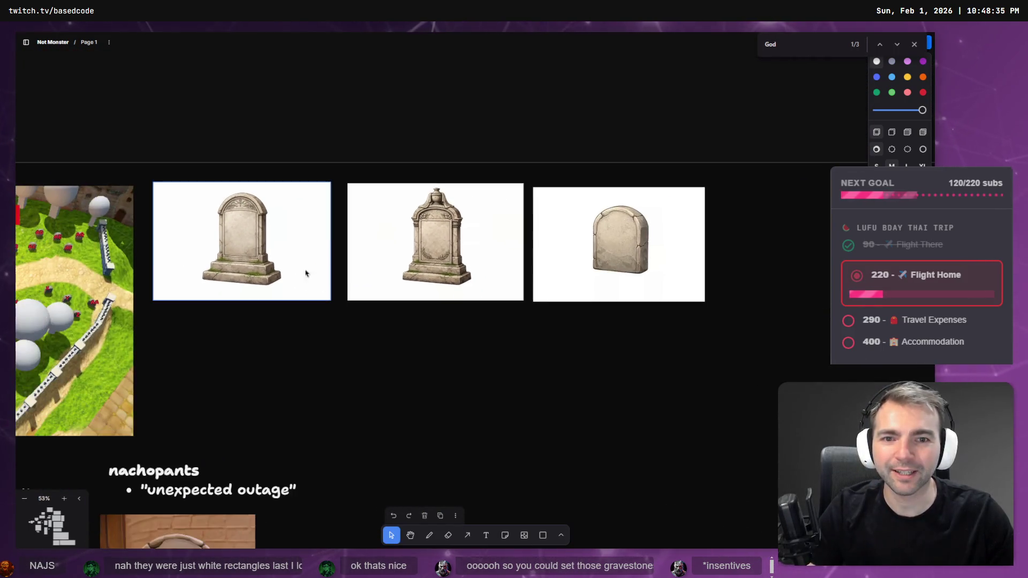
pyautogui.scroll(-6, 400, 246)
pyautogui.hscroll(-6, 400, 246)
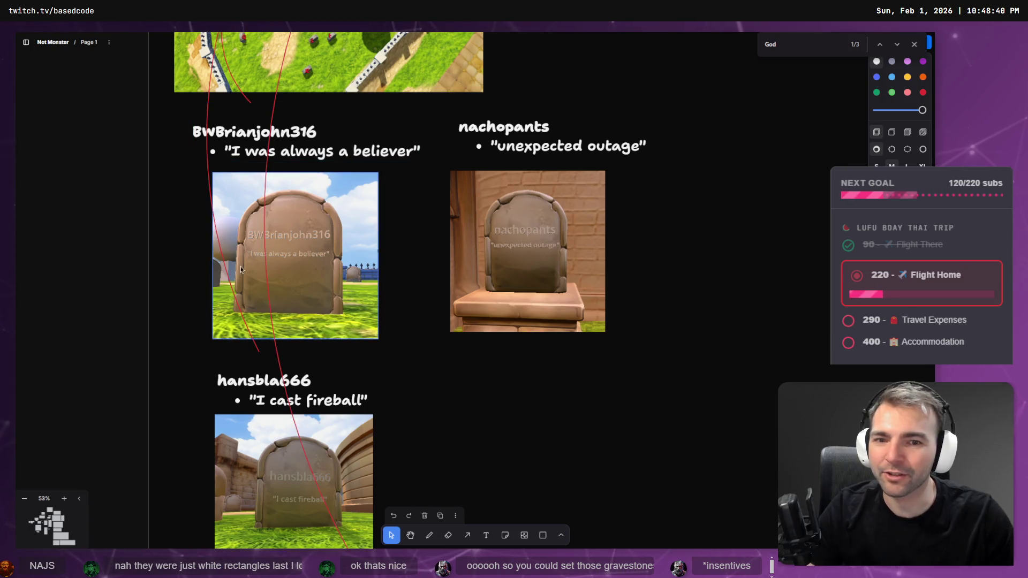
pyautogui.scroll(-3, 386, 436)
pyautogui.keyDown('ctrl'); pyautogui.scroll(5, 301, 283); pyautogui.keyUp('ctrl')
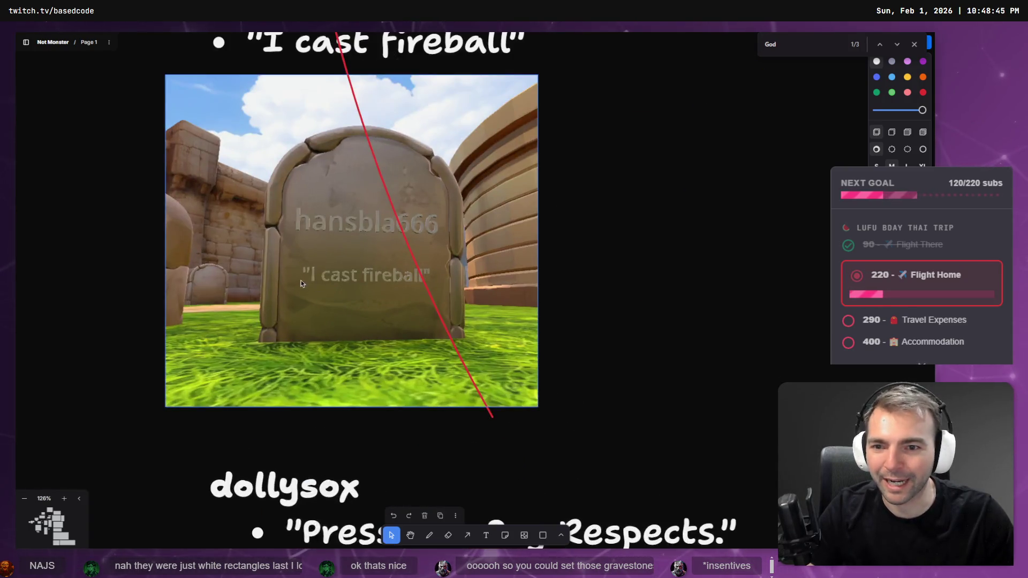
pyautogui.keyDown('ctrl'); pyautogui.scroll(-3, 358, 390); pyautogui.keyUp('ctrl')
pyautogui.scroll(-5, 396, 267)
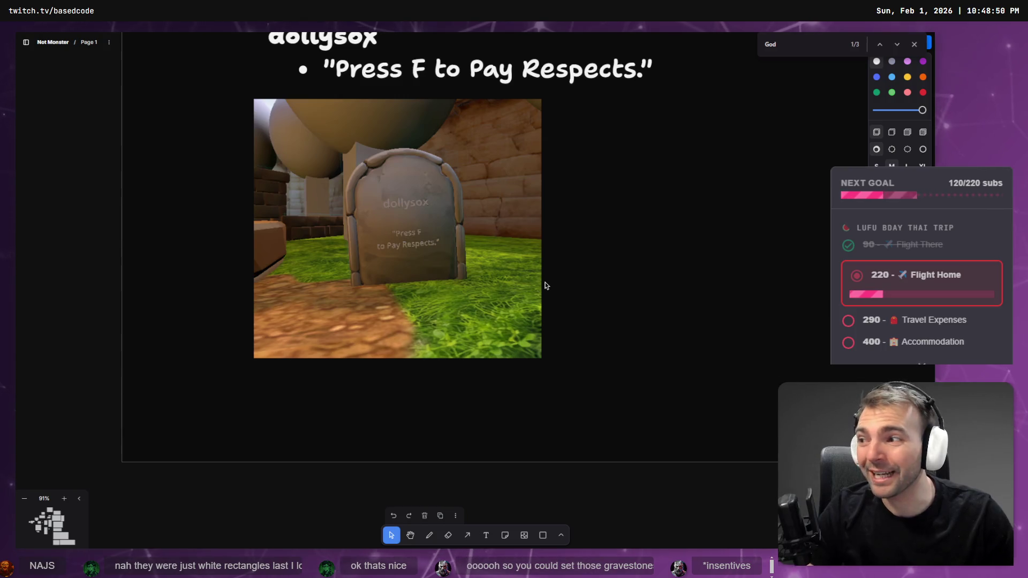
pyautogui.scroll(3, 631, 198)
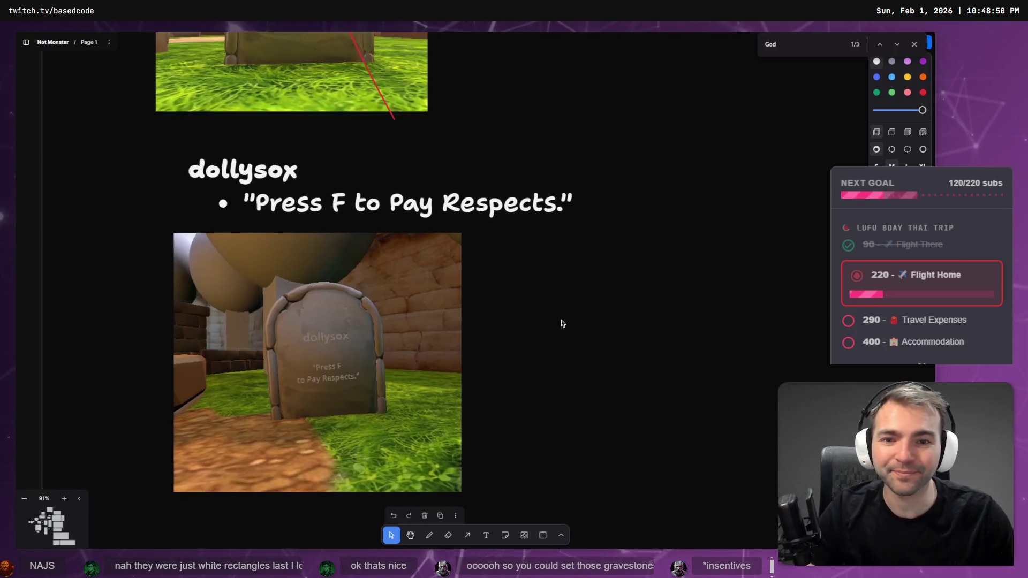
pyautogui.hotkey('alt', 'Tab')
# Walk the character down the stairs into the statue hall and shift the time slightly earlier
pyautogui.press('w')
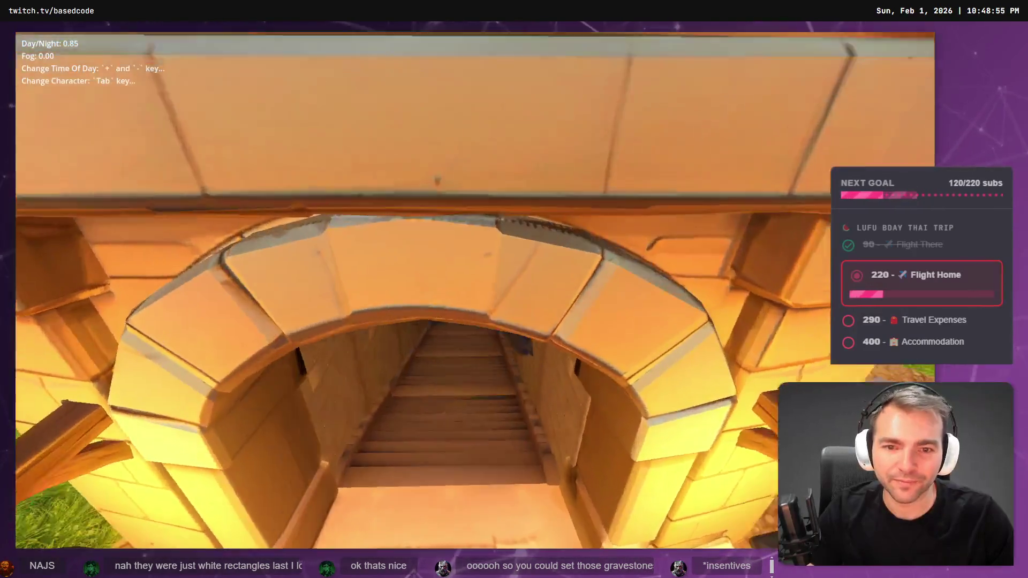
pyautogui.press('w')
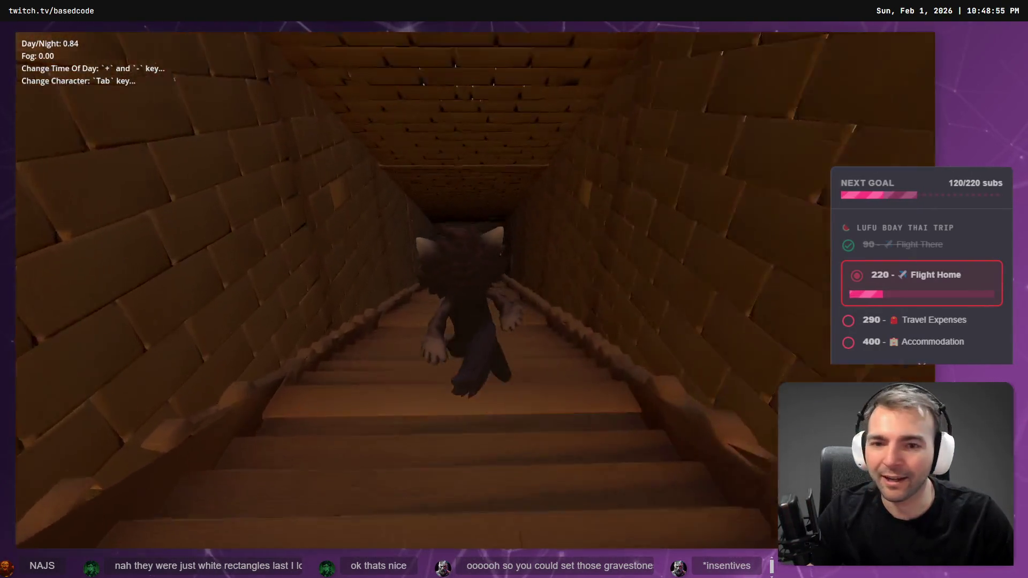
pyautogui.press('w')
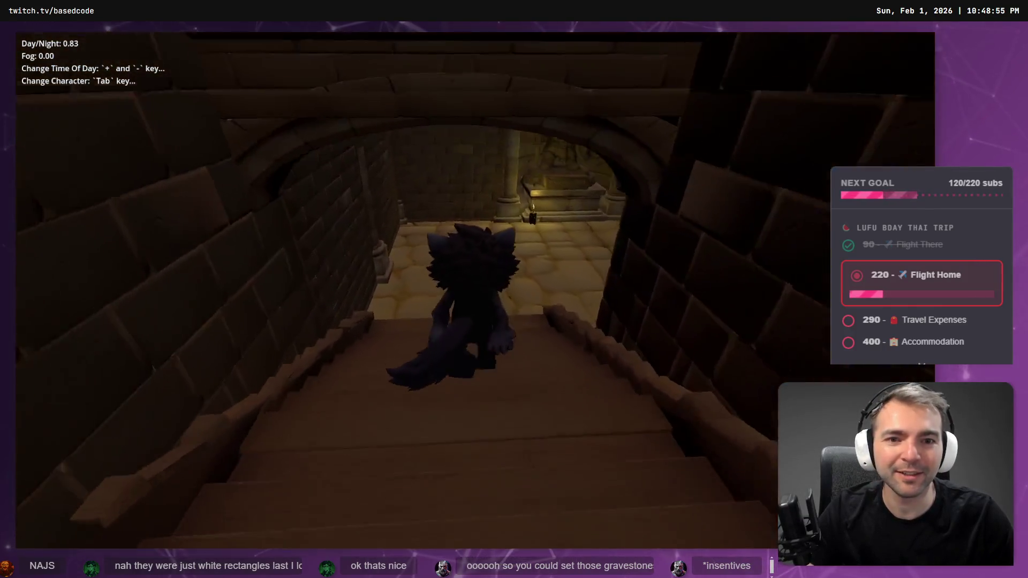
pyautogui.press('w')
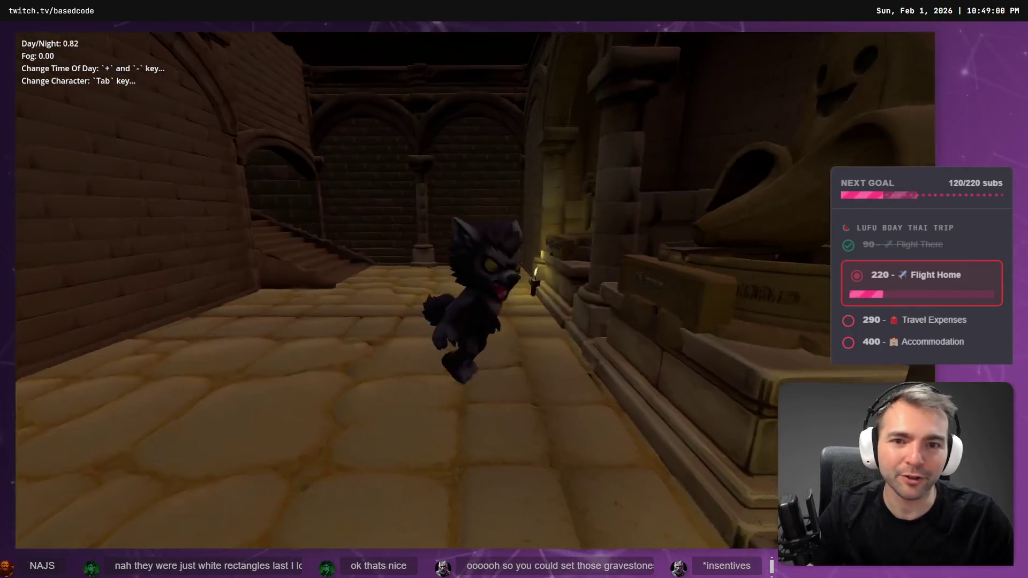
pyautogui.press('w')
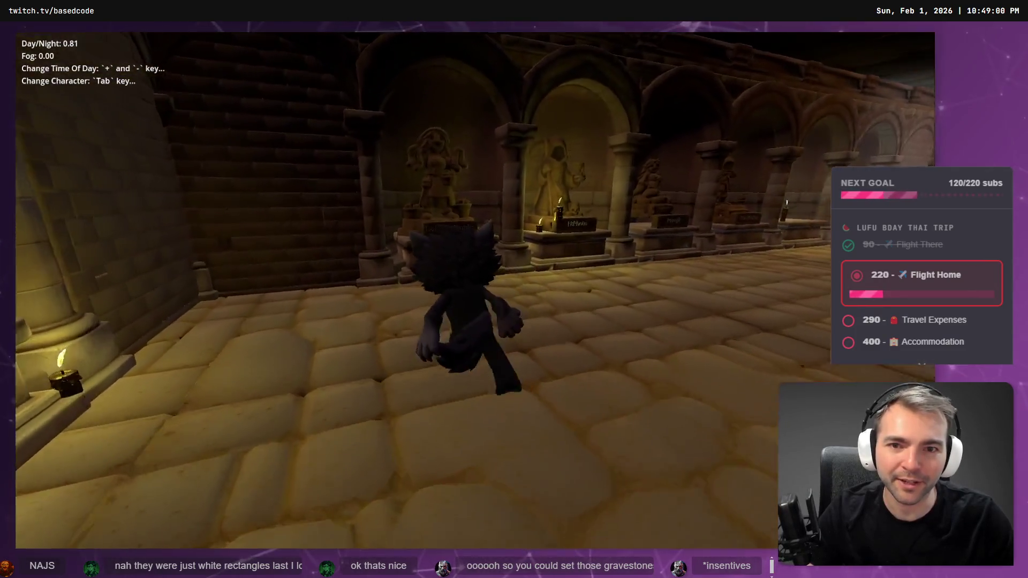
pyautogui.press('w')
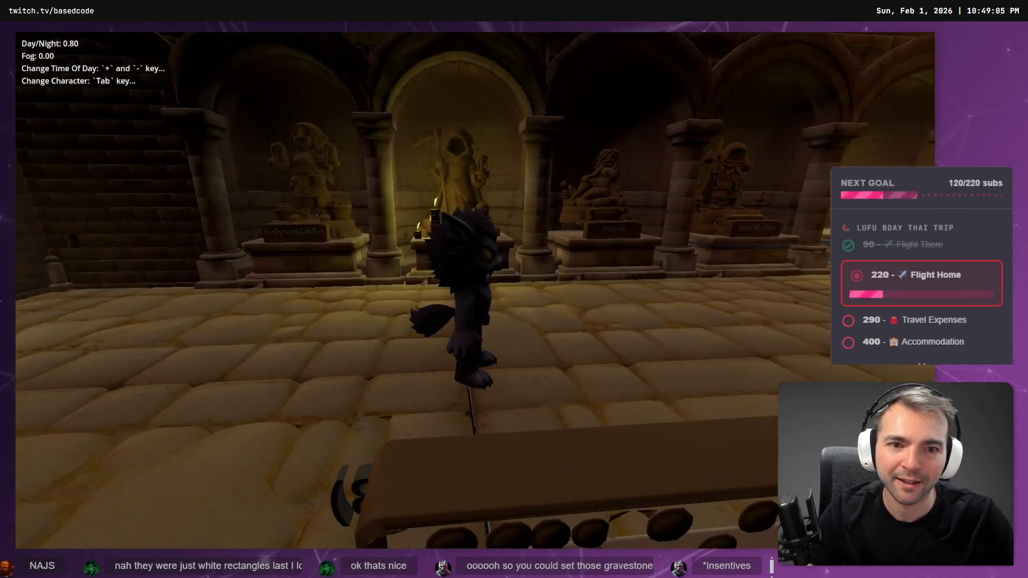
pyautogui.press('w')
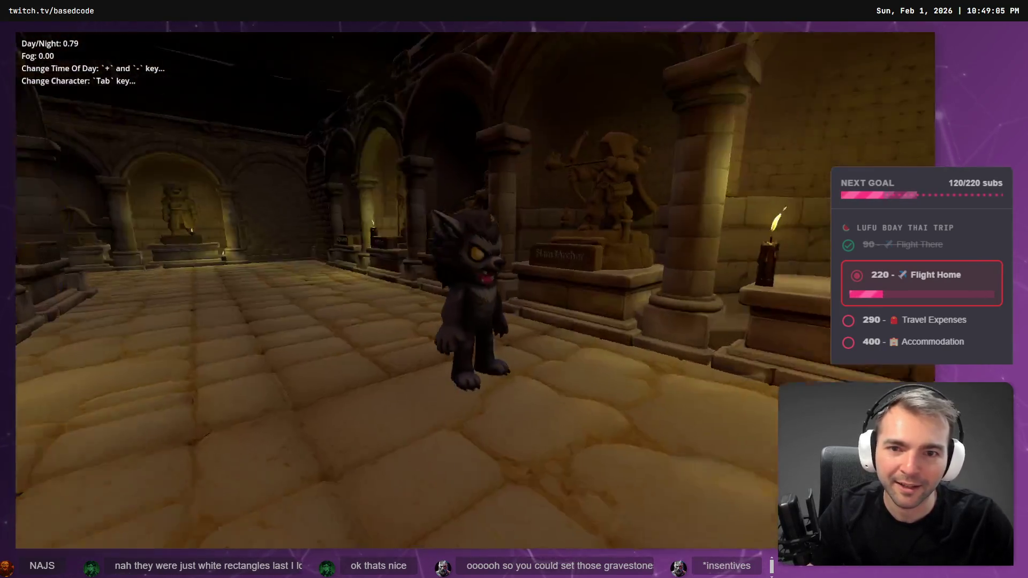
pyautogui.press('w')
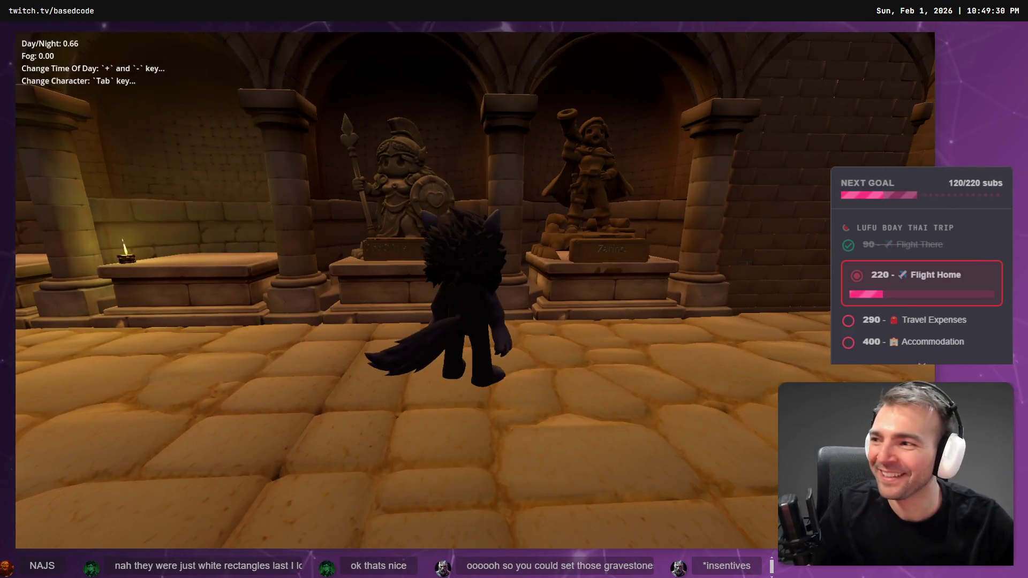
pyautogui.press('w')
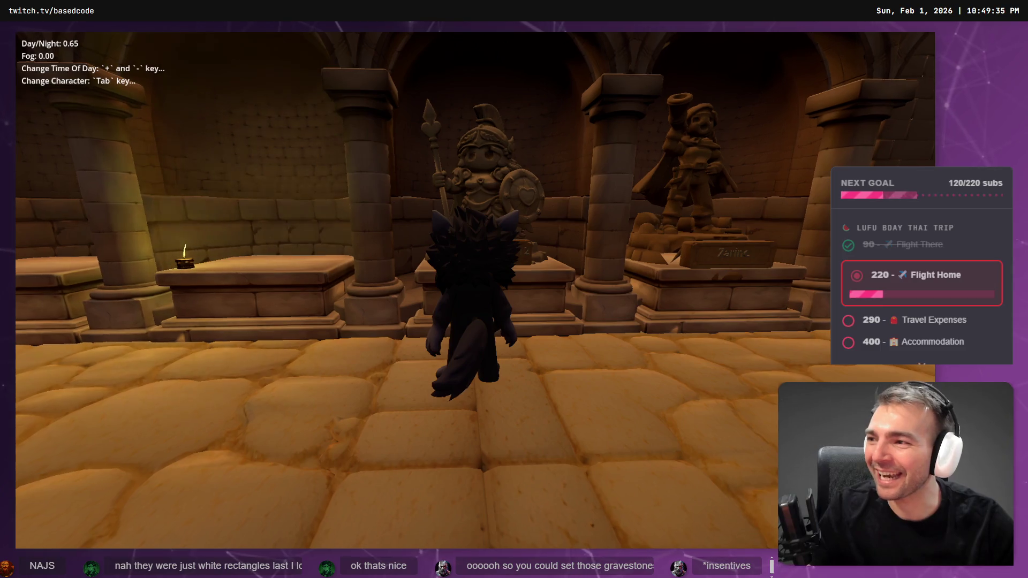
pyautogui.press('-')
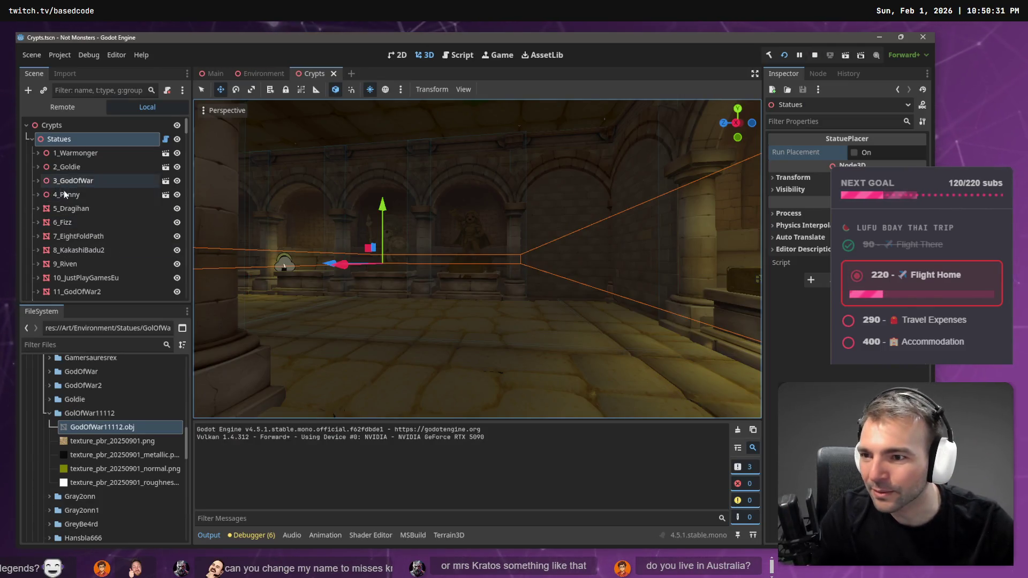
# Filter the Scene dock by 'Lisa' and select the 38_Lisa node
pyautogui.scroll(-10, 80, 219)
pyautogui.scroll(-10, 83, 236)
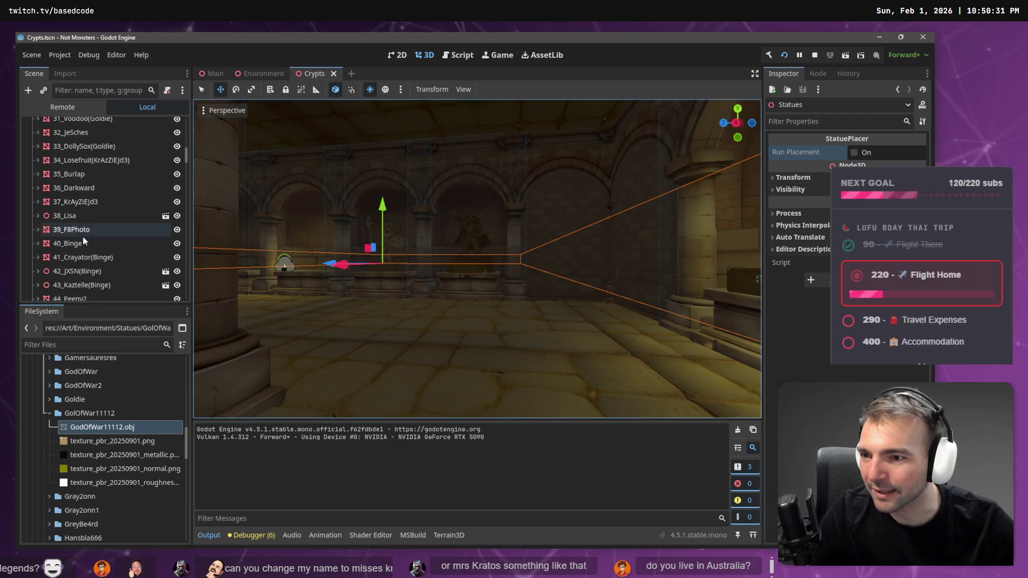
pyautogui.scroll(1, 82, 241)
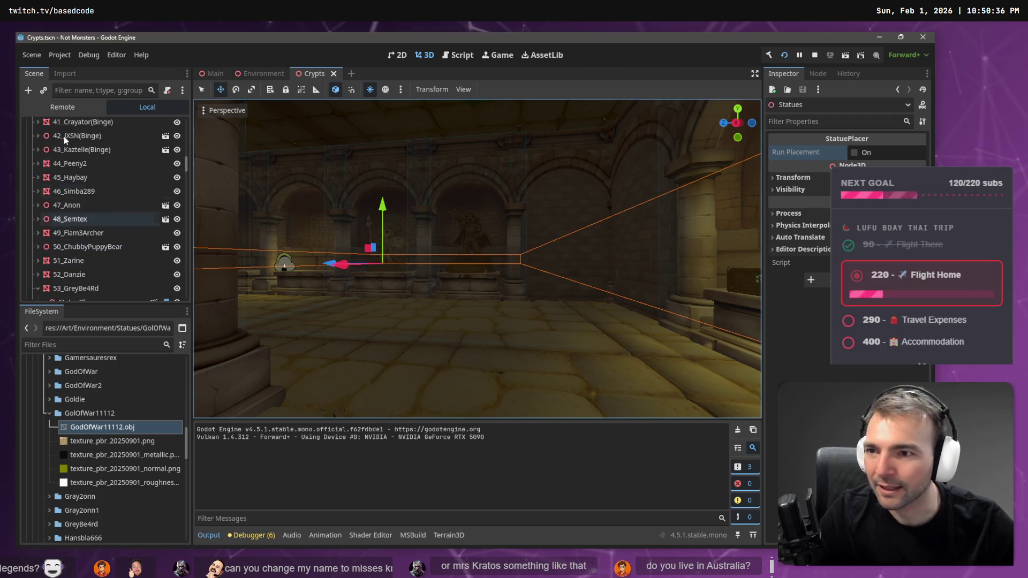
pyautogui.click(116, 93)
pyautogui.write('Lisa')
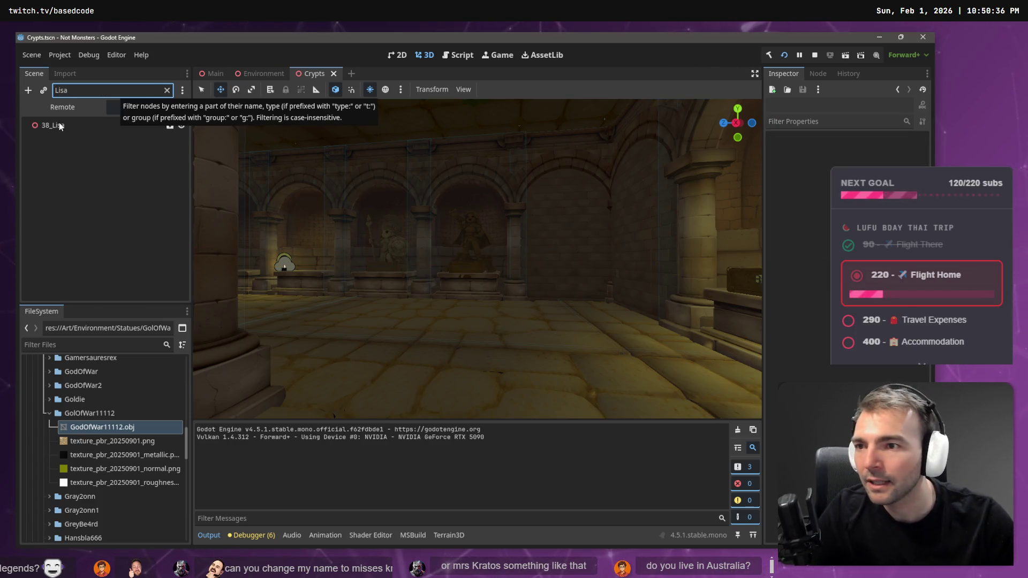
pyautogui.click(59, 126)
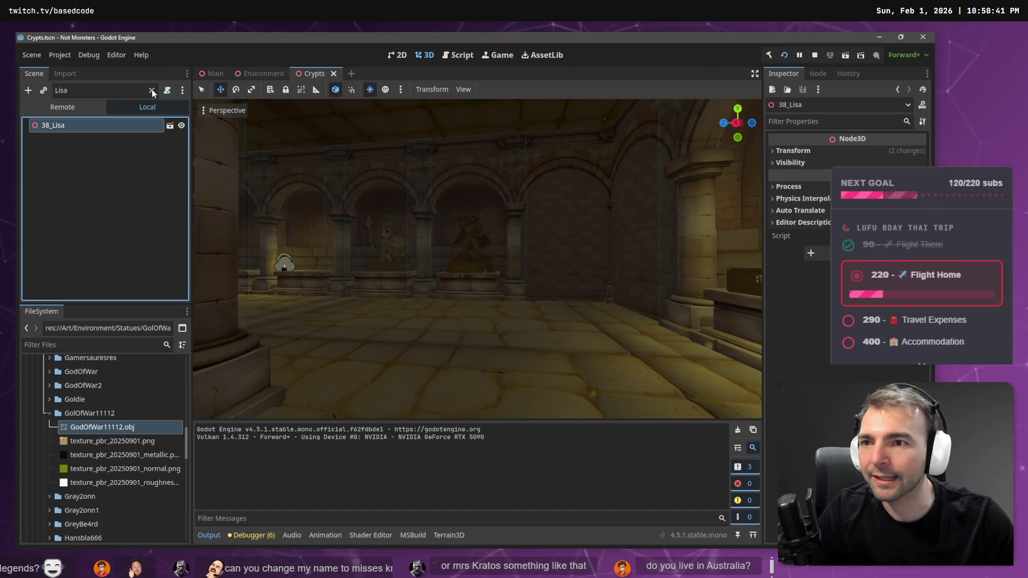
pyautogui.click(152, 91)
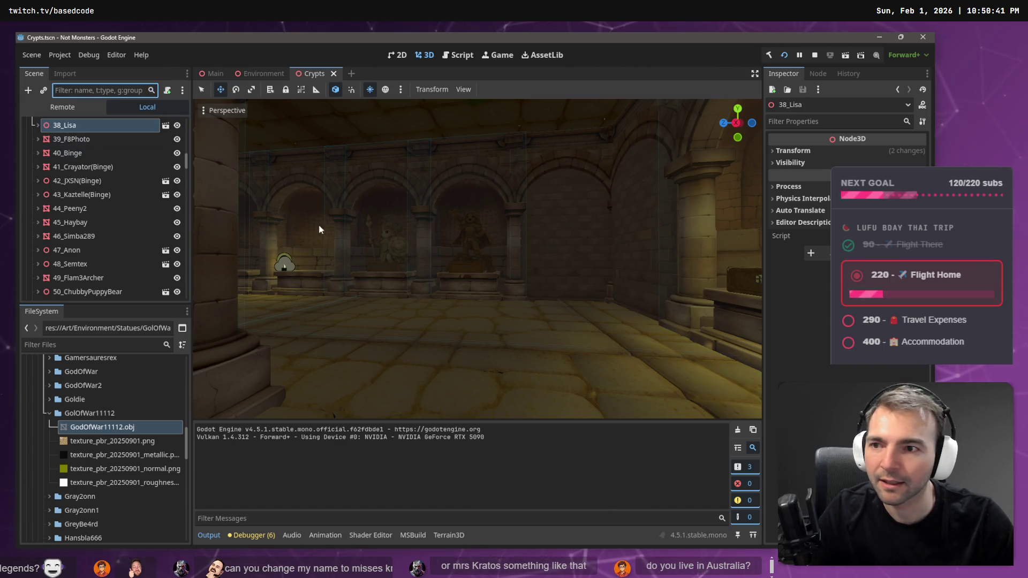
# Clear the stray filter text, reselect 38_Lisa and frame it in the 3D view
pyautogui.write('f')
pyautogui.press('BackSpace')
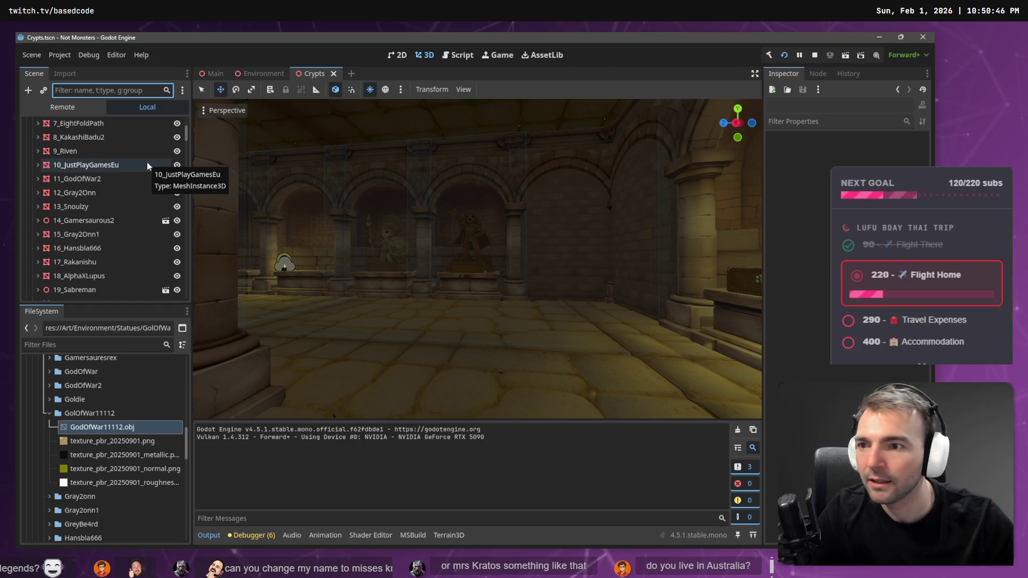
pyautogui.scroll(-6, 97, 162)
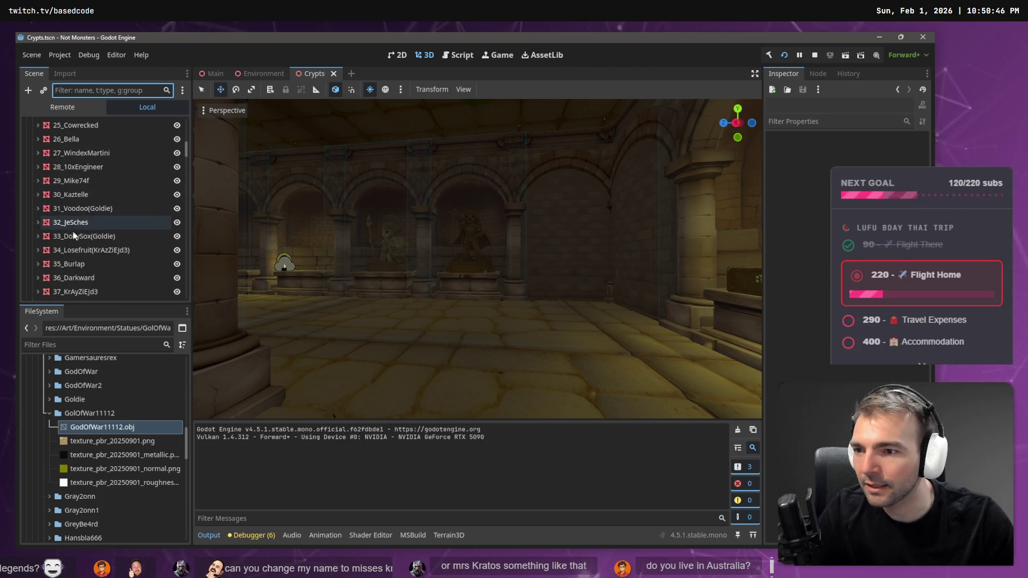
pyautogui.scroll(-1, 62, 268)
pyautogui.click(67, 278)
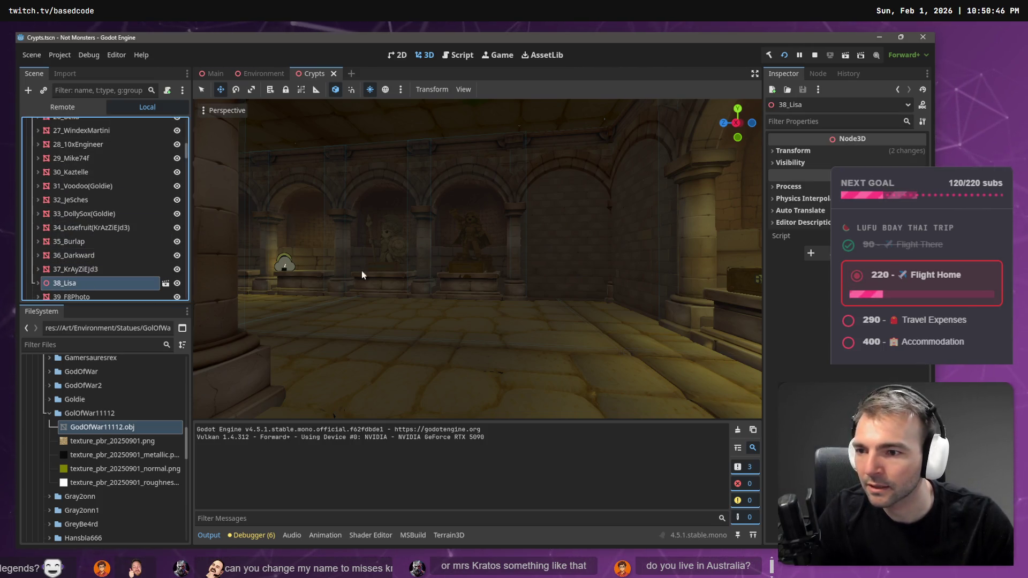
pyautogui.press('f')
pyautogui.moveTo(411, 256); pyautogui.dragTo(411, 256)
# Raise the 38_Lisa StatuePlaque by about 0.245 units
pyautogui.scroll(2, 478, 259)
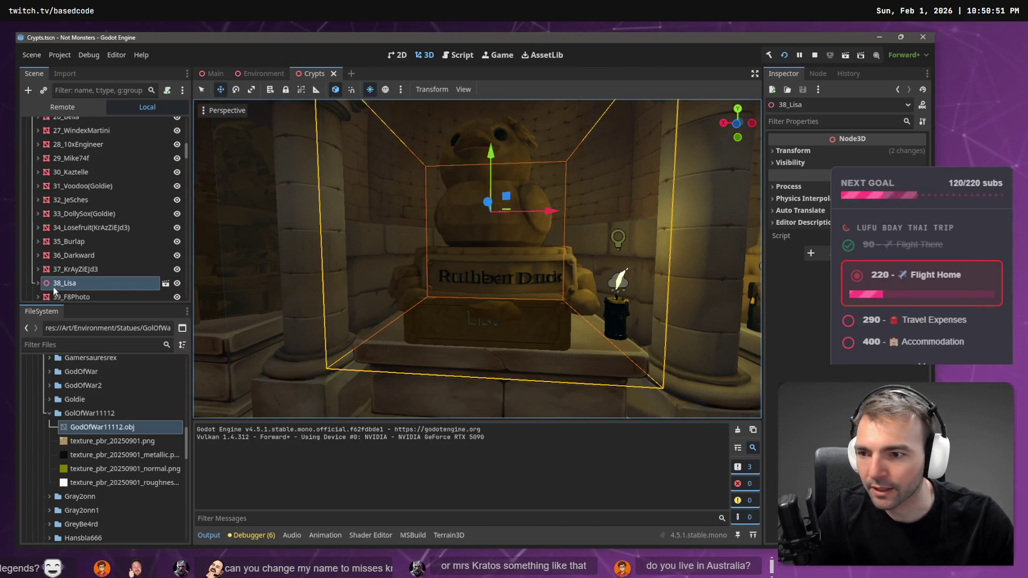
pyautogui.click(38, 285)
pyautogui.click(80, 275)
pyautogui.click(100, 262)
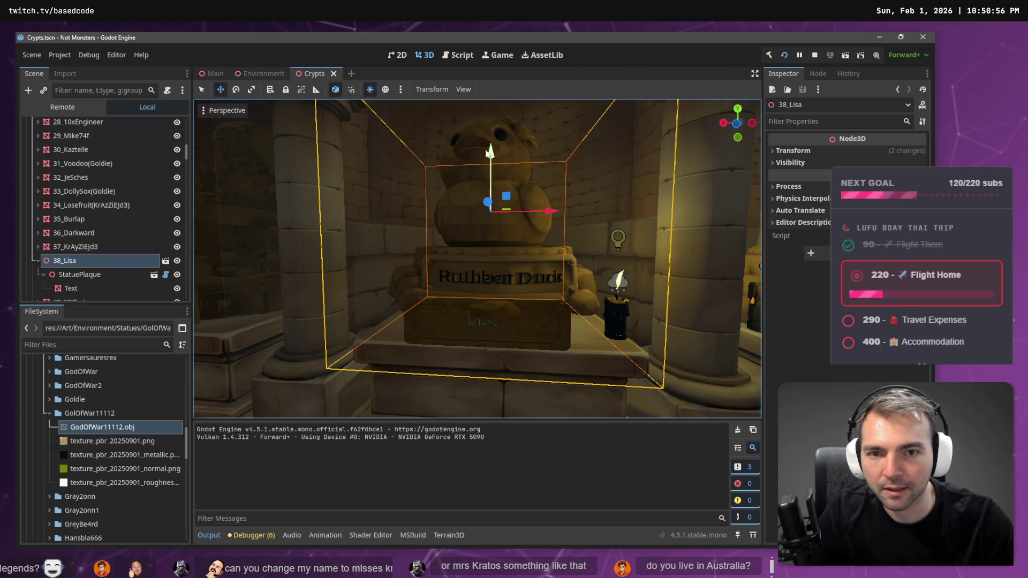
pyautogui.click(101, 275)
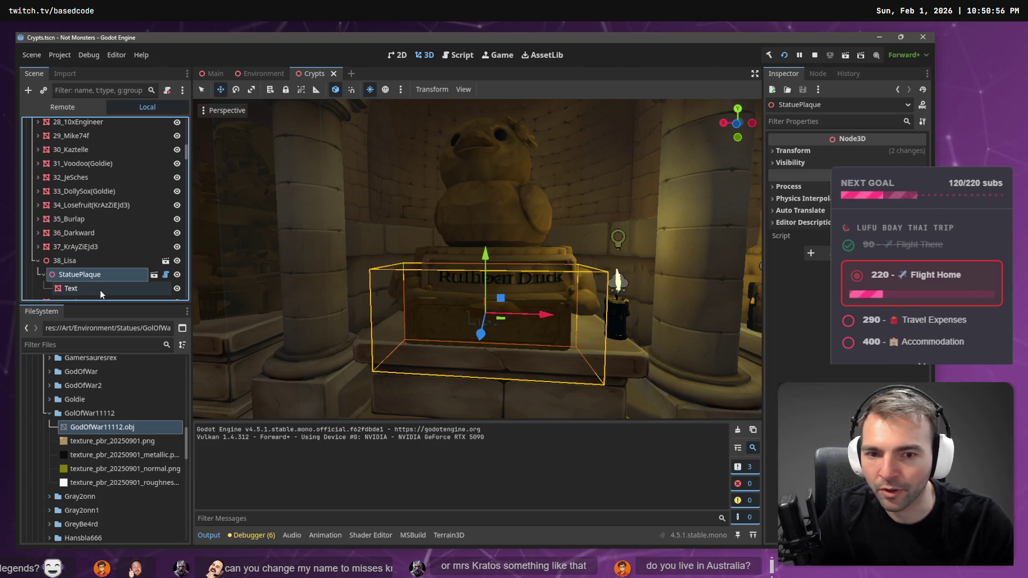
pyautogui.moveTo(486, 256); pyautogui.dragTo(486, 217)
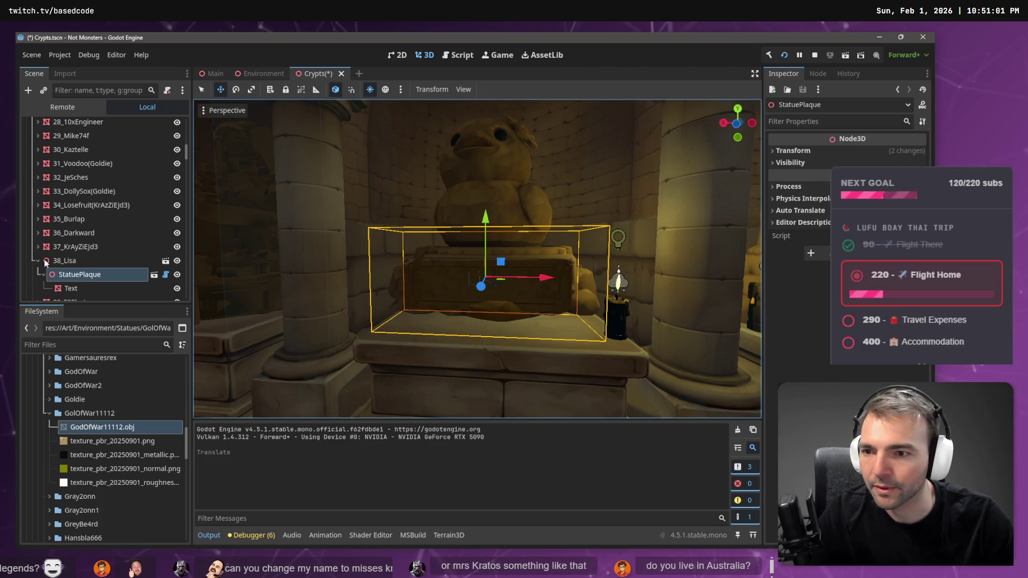
# Lower the whole 38_Lisa statue about 0.24 units, dismissing the inherited-scene prompt
pyautogui.click(166, 260)
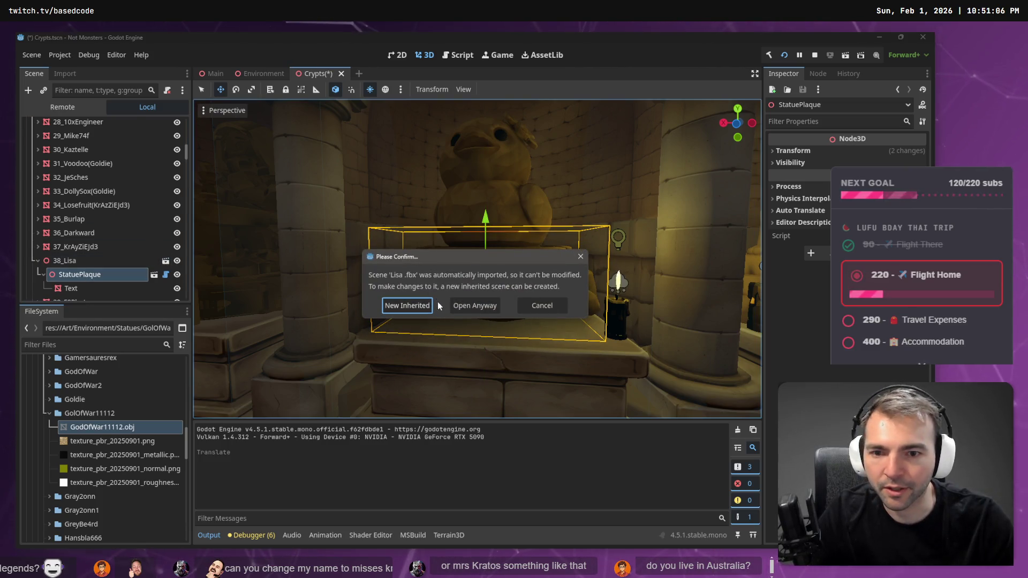
pyautogui.press('Escape')
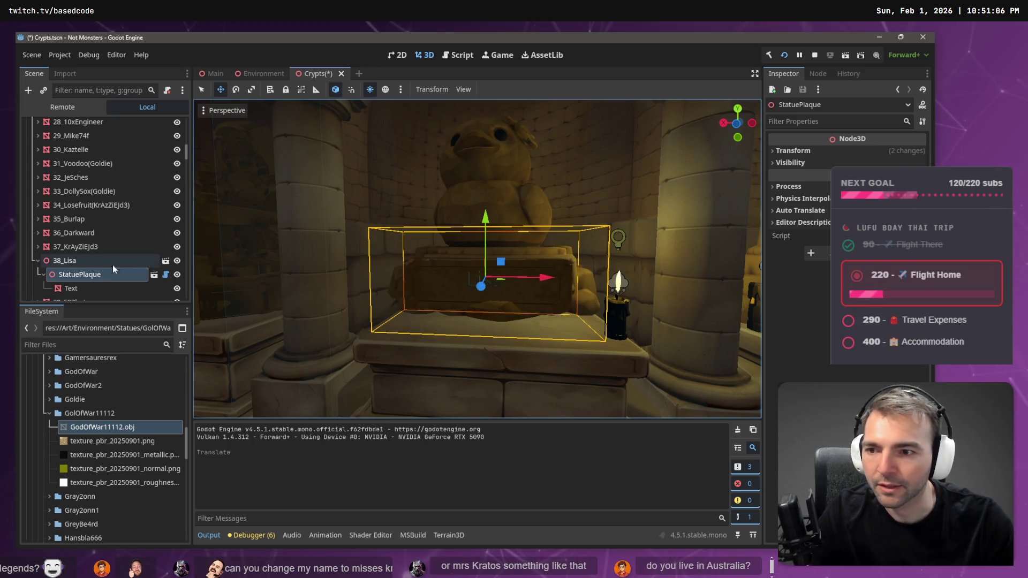
pyautogui.click(75, 260)
pyautogui.moveTo(491, 154); pyautogui.dragTo(496, 176)
pyautogui.press('a')
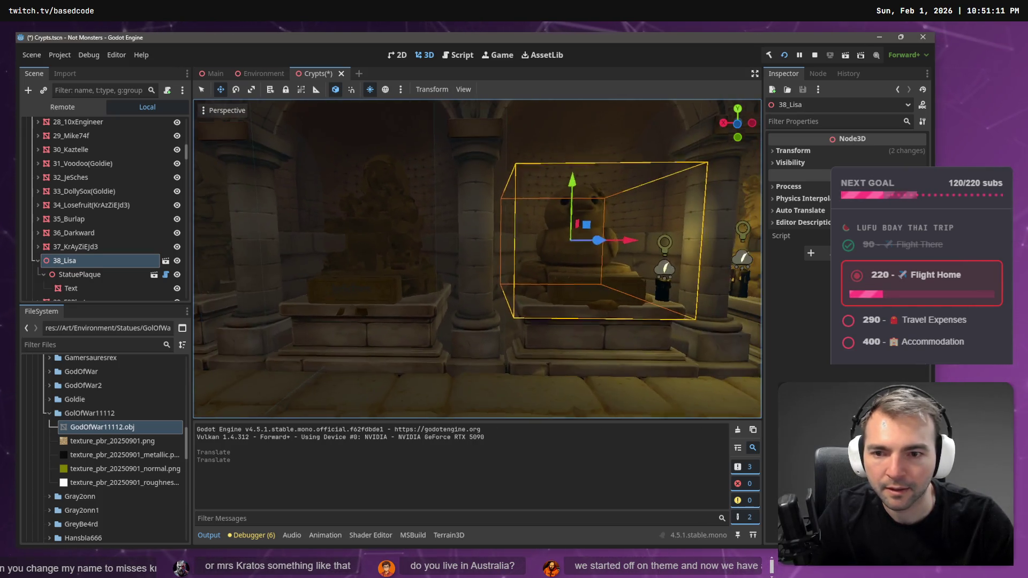
pyautogui.press('a')
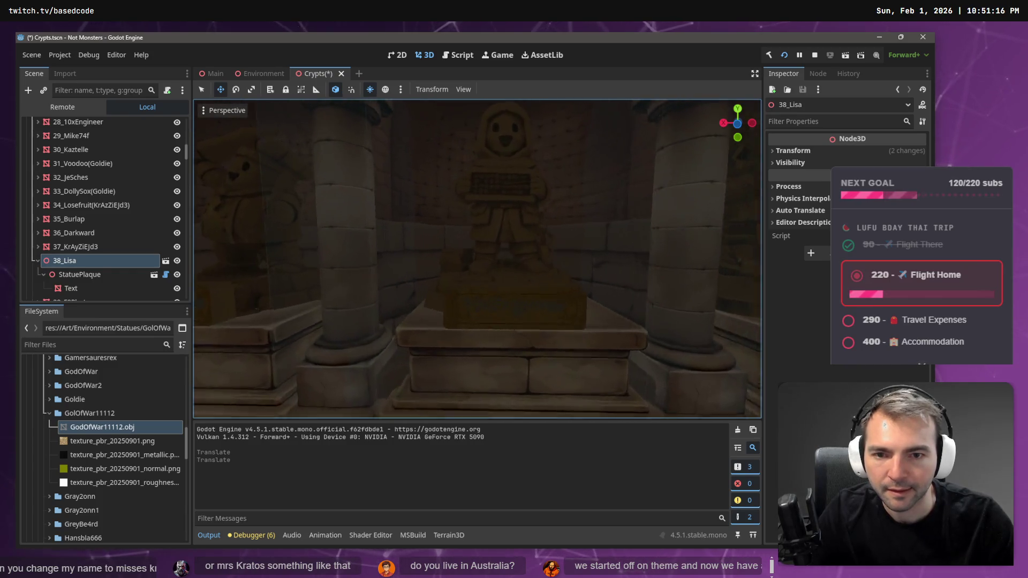
pyautogui.click(460, 293)
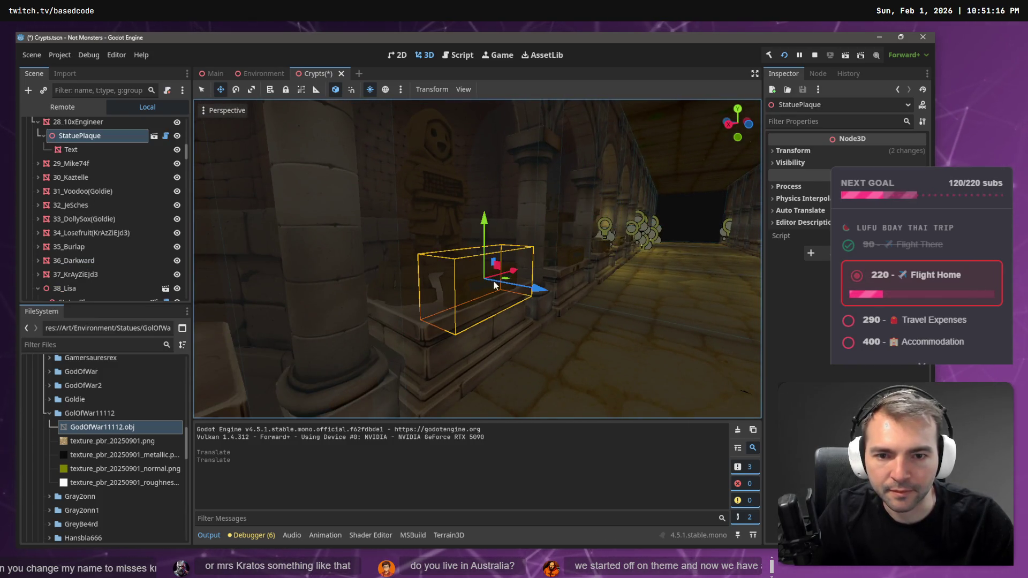
# Push the 28_10xEngineer plaque forward about 0.263 units and fly down the corridor
pyautogui.moveTo(527, 286); pyautogui.dragTo(516, 288)
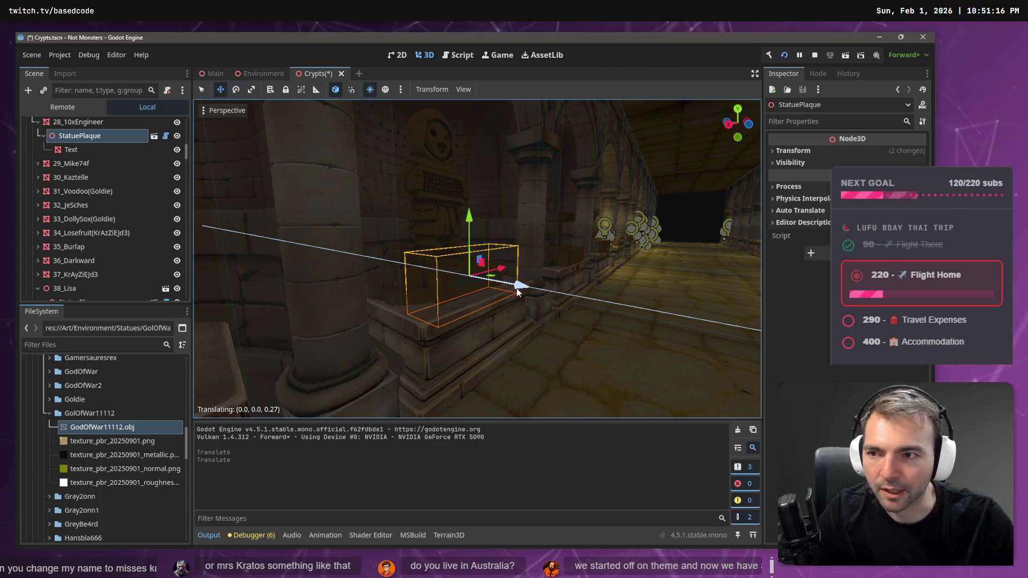
pyautogui.press('s')
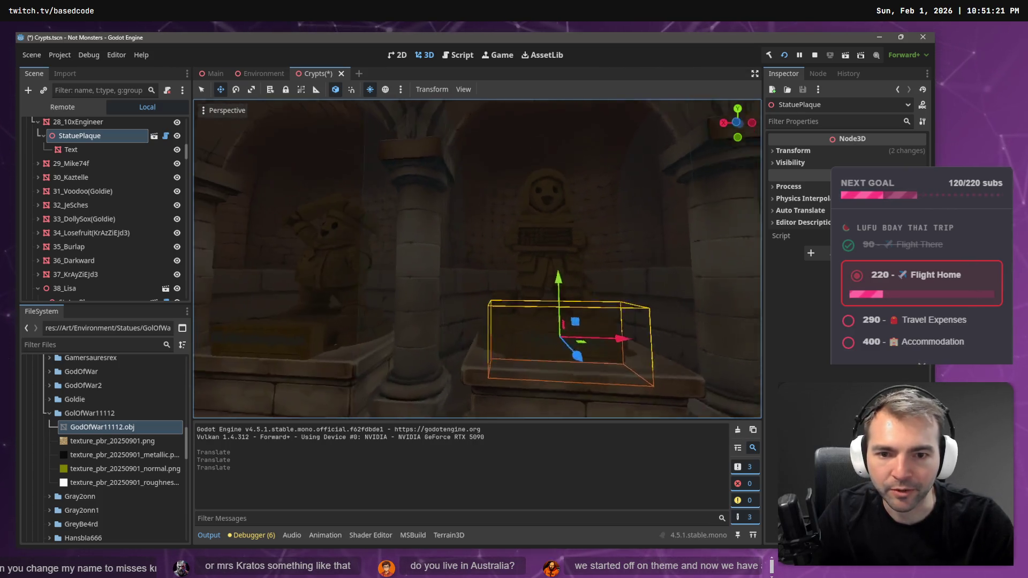
pyautogui.press('w')
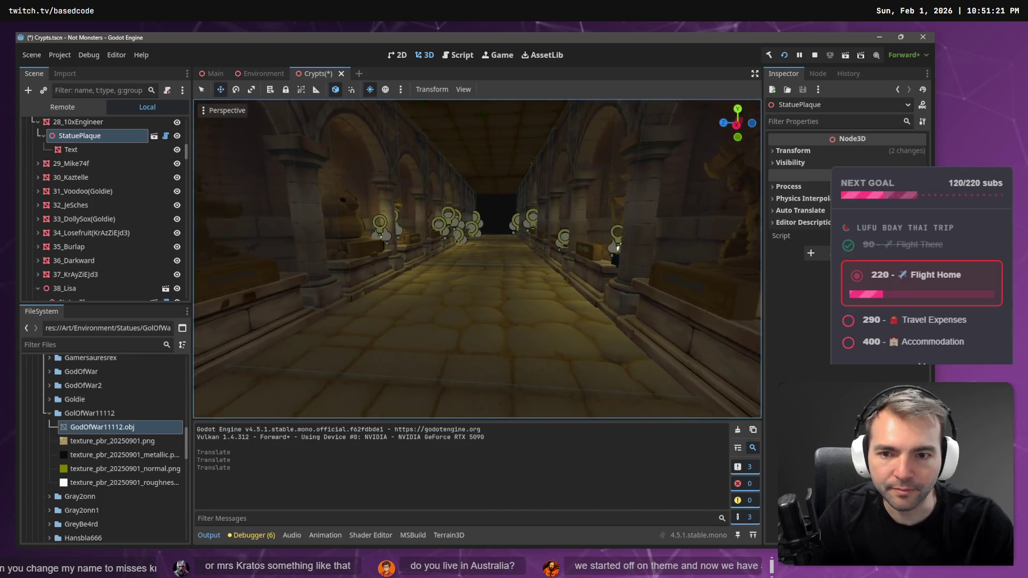
pyautogui.press('w')
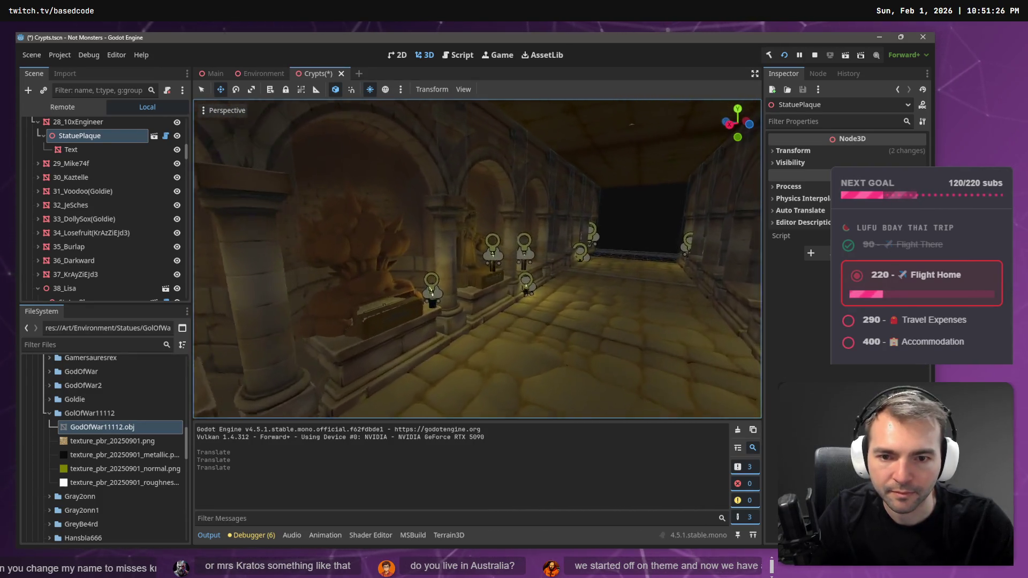
# Look back over the corridor and switch to the Main scene
pyautogui.press('s')
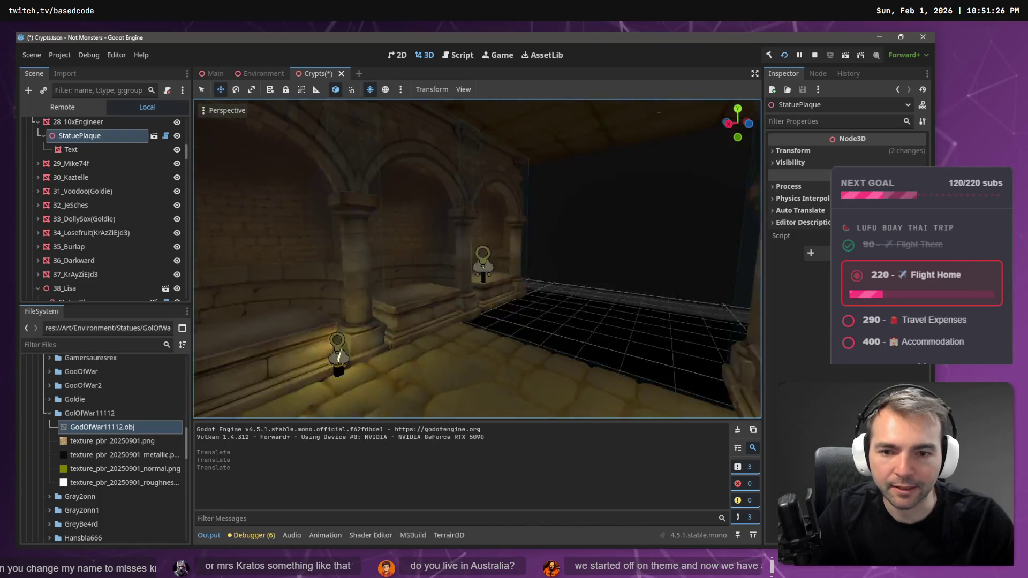
pyautogui.press('w')
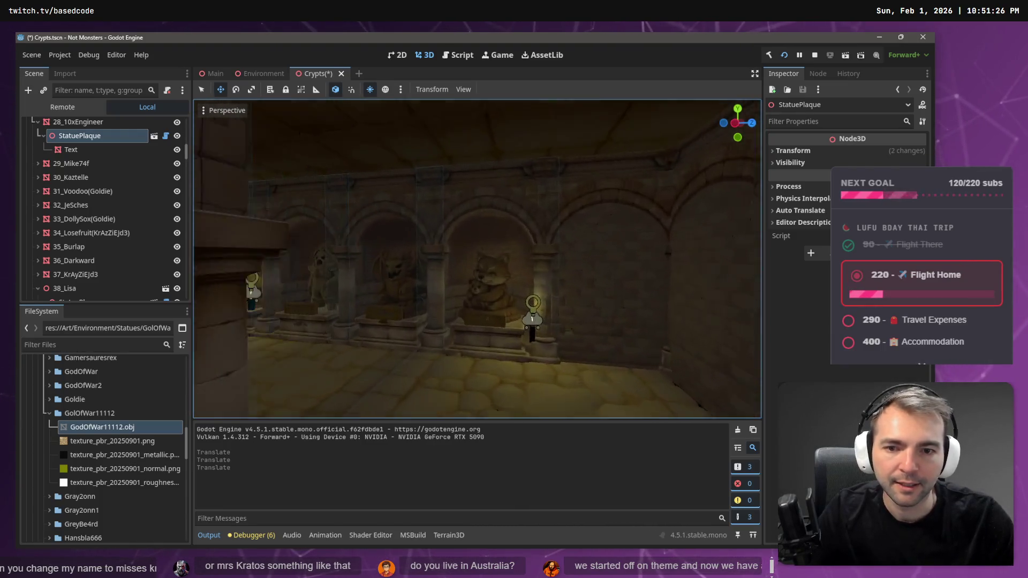
pyautogui.press('s')
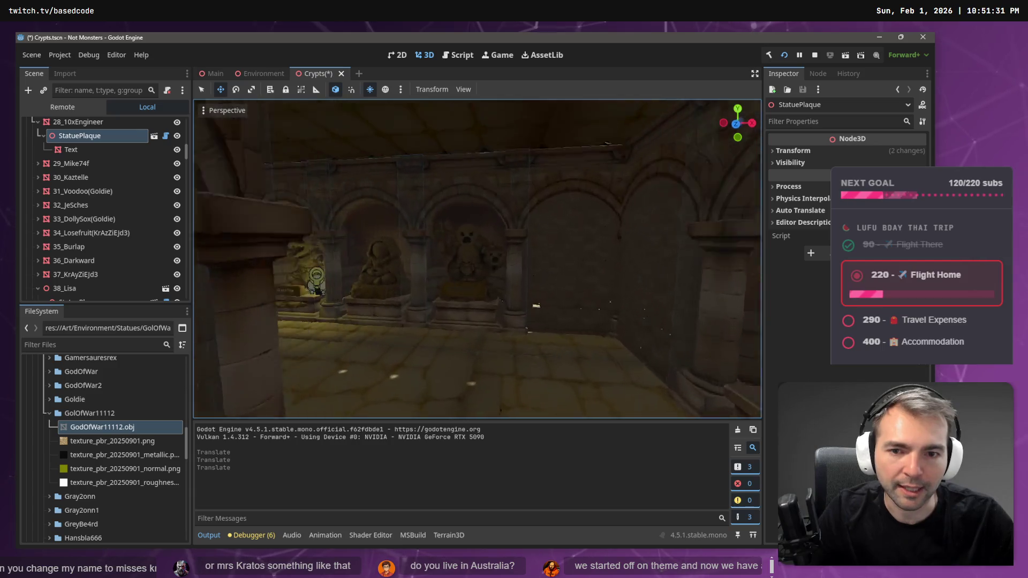
pyautogui.click(213, 75)
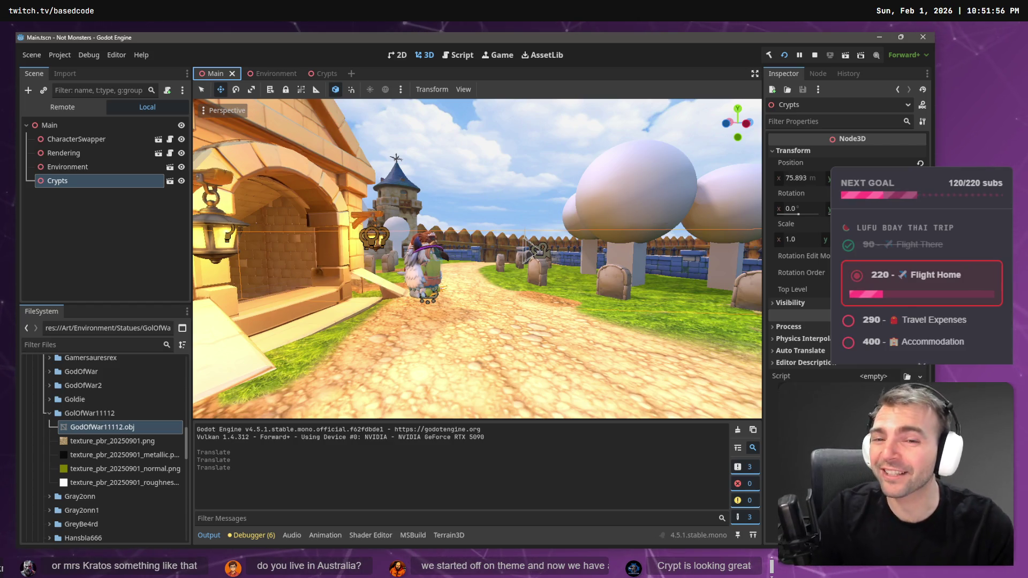
# Fly through the crypt entrance into the hall of statues to face the VODKA statue
pyautogui.press('Up')
pyautogui.press('w')
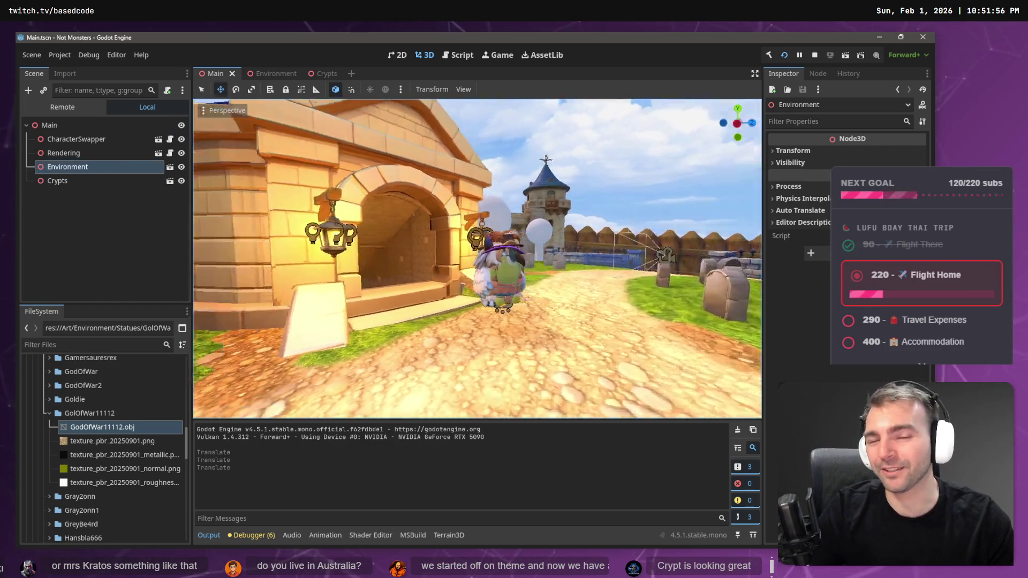
pyautogui.press('s')
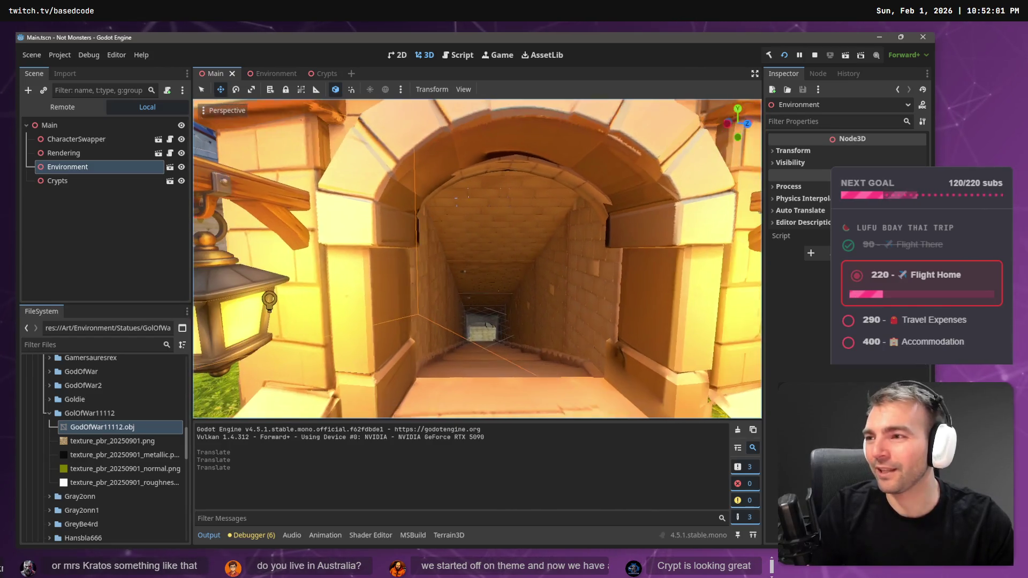
pyautogui.press('a')
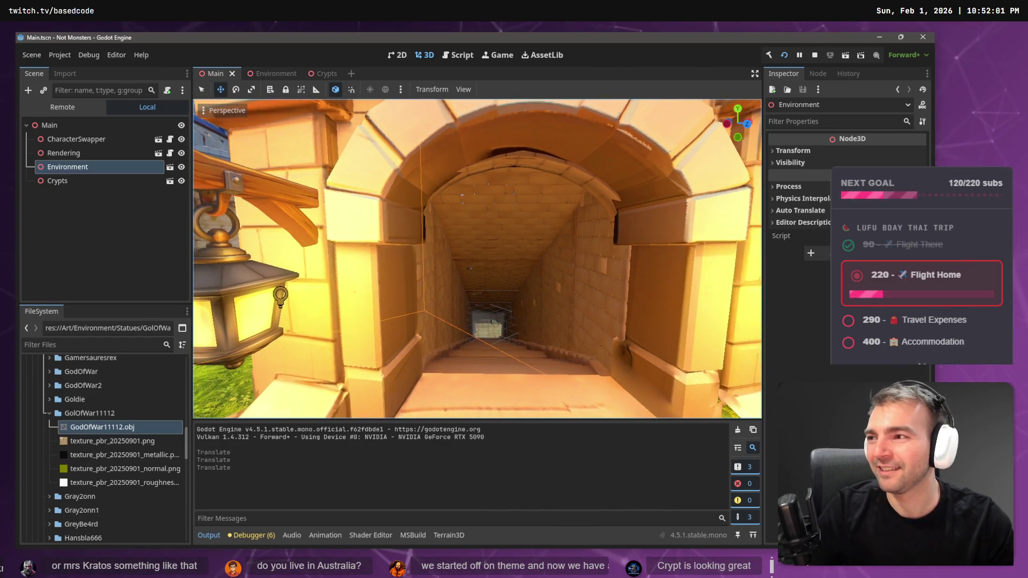
pyautogui.press('w')
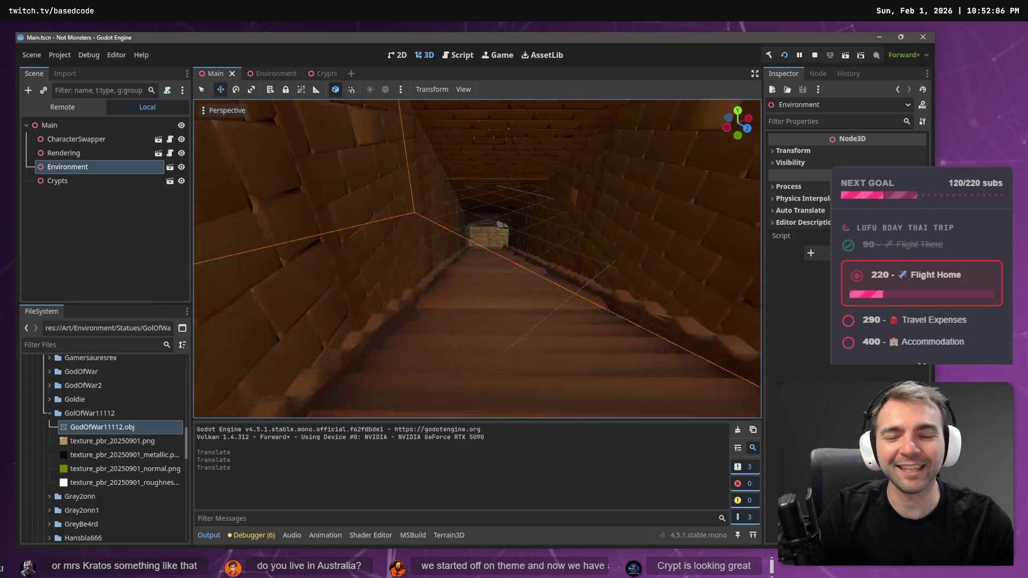
pyautogui.press('w')
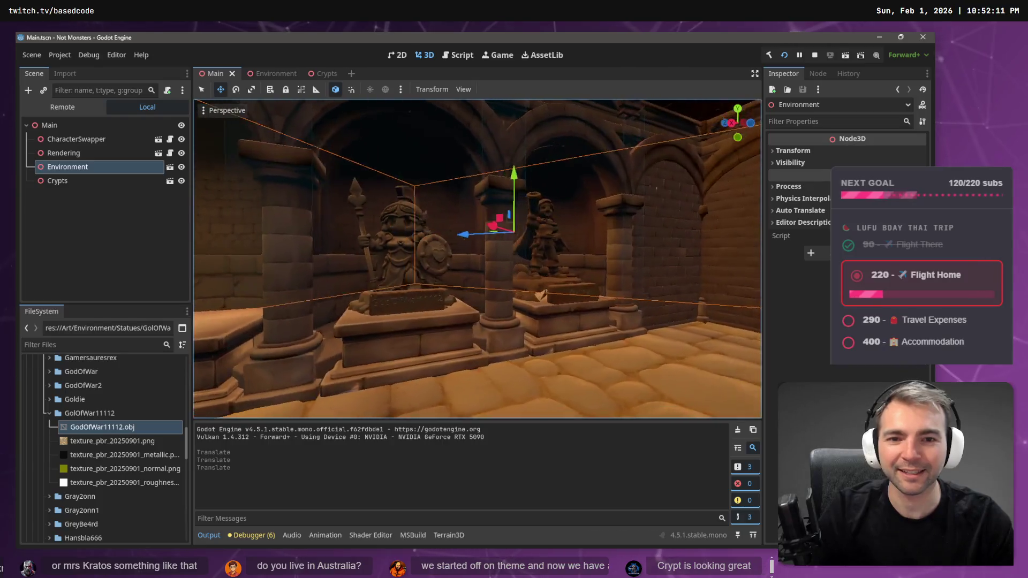
pyautogui.press('w')
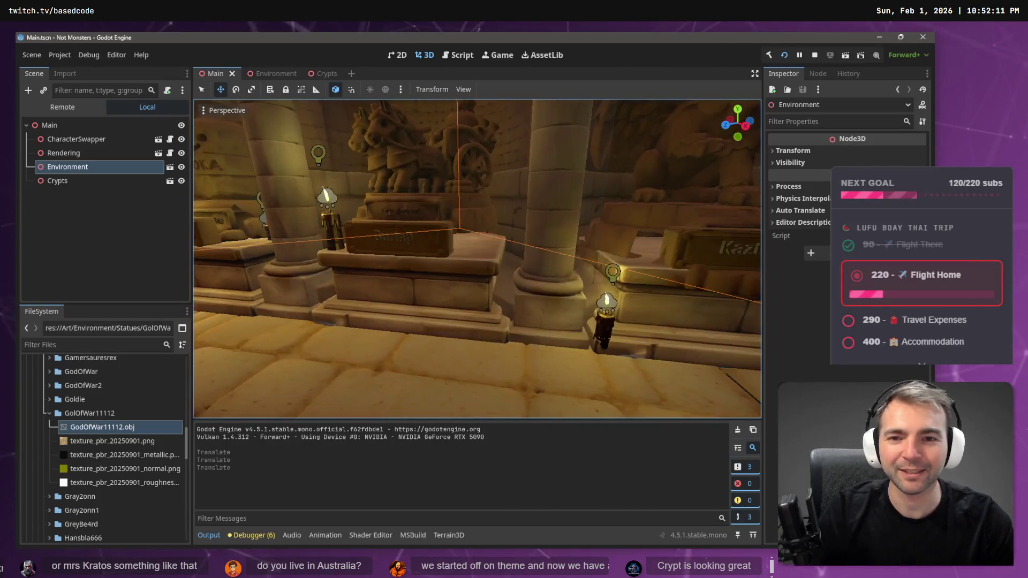
pyautogui.press('w')
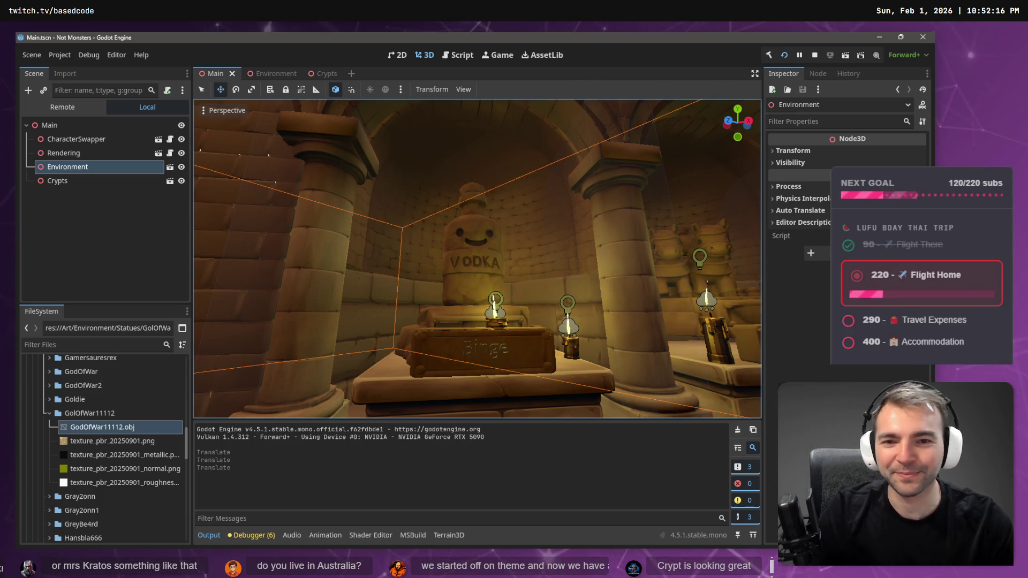
# Fly along the statue-lined corridors into the next statue chamber
pyautogui.press('w')
pyautogui.press('w')
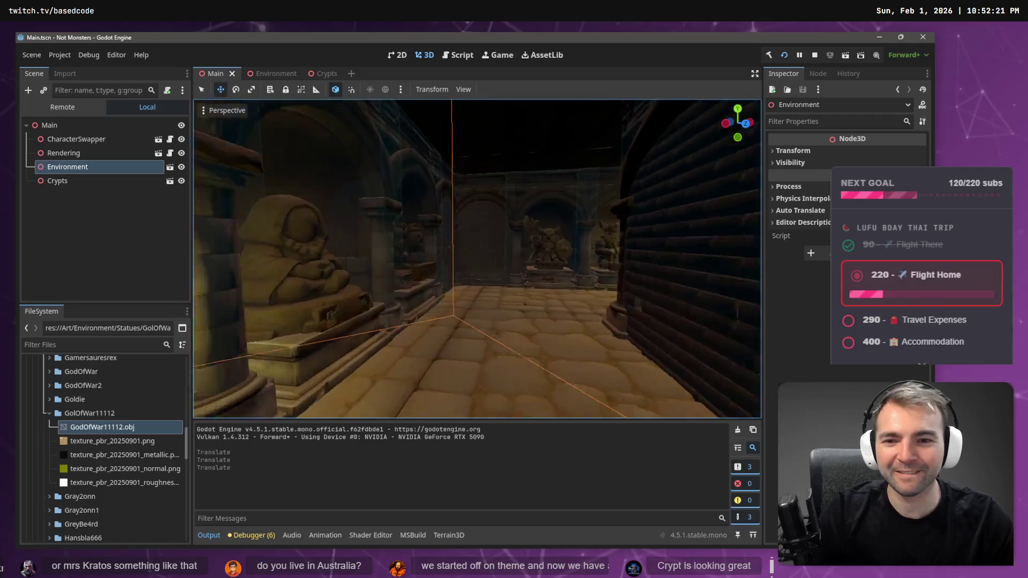
pyautogui.press('w')
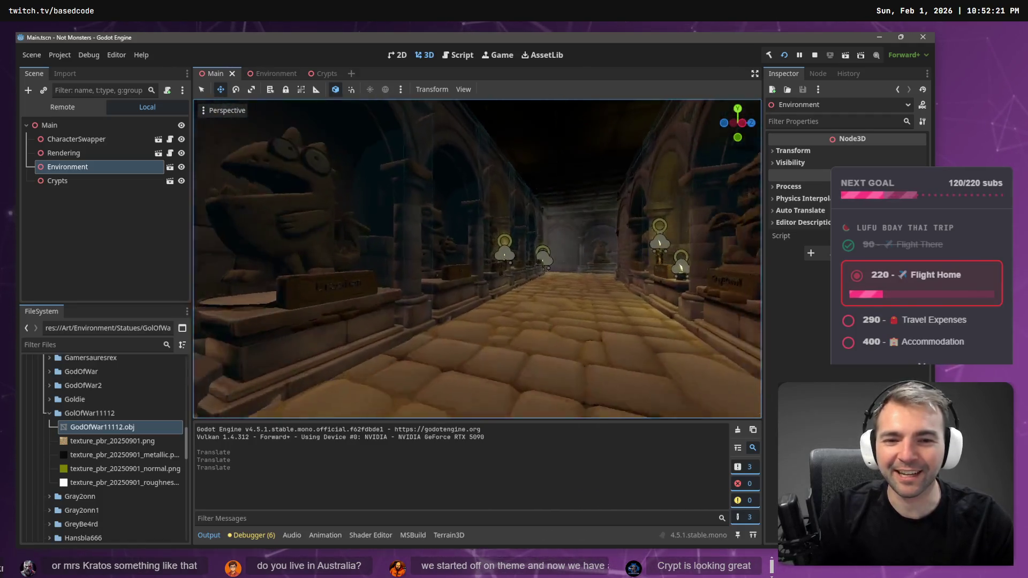
pyautogui.press('w')
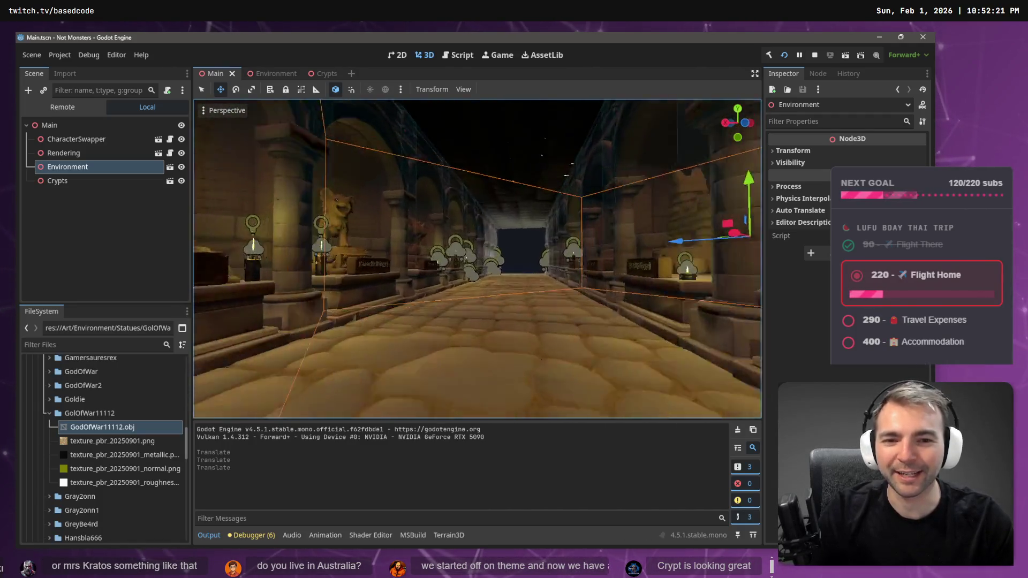
pyautogui.press('w')
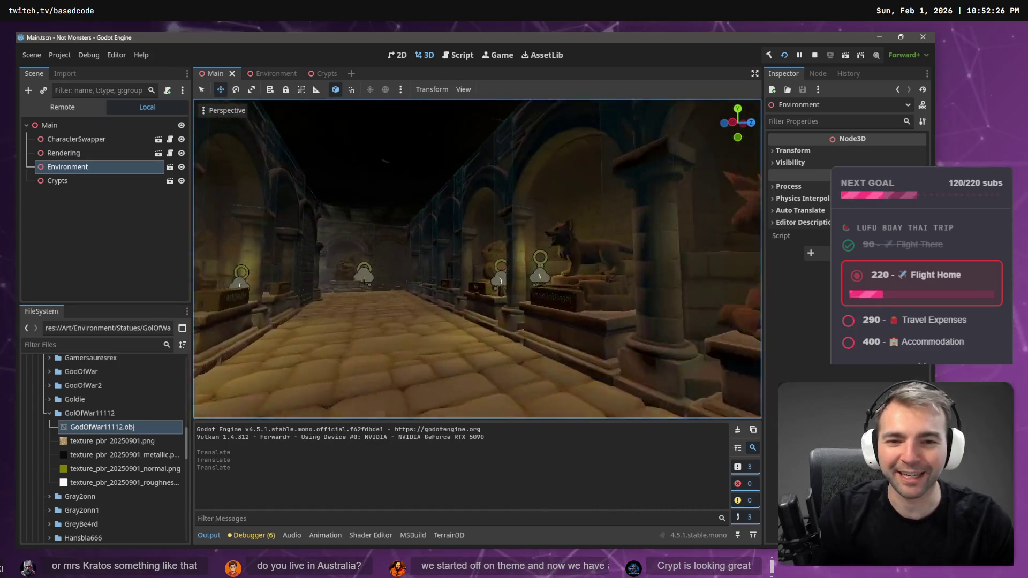
pyautogui.press('w')
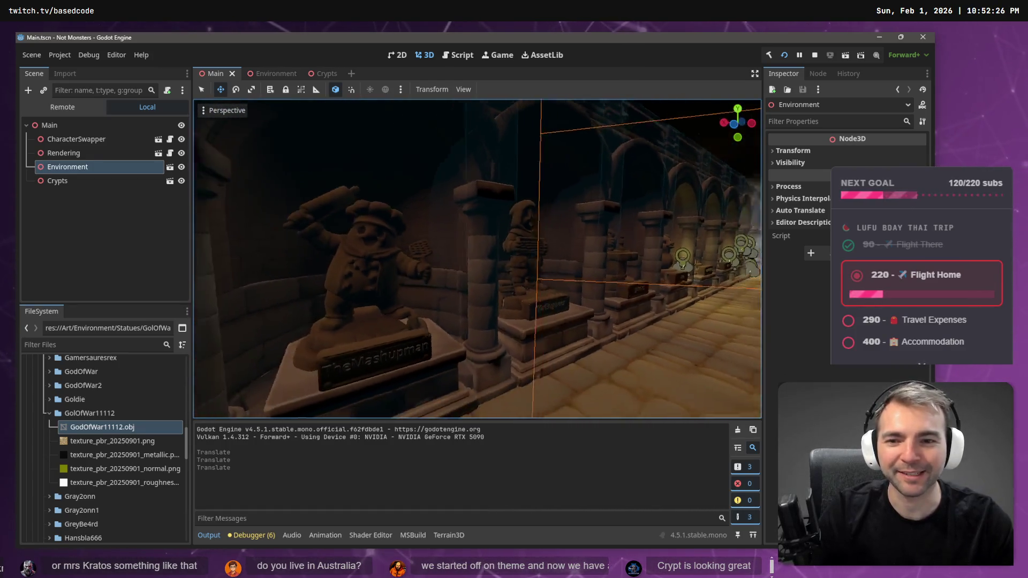
pyautogui.press('w')
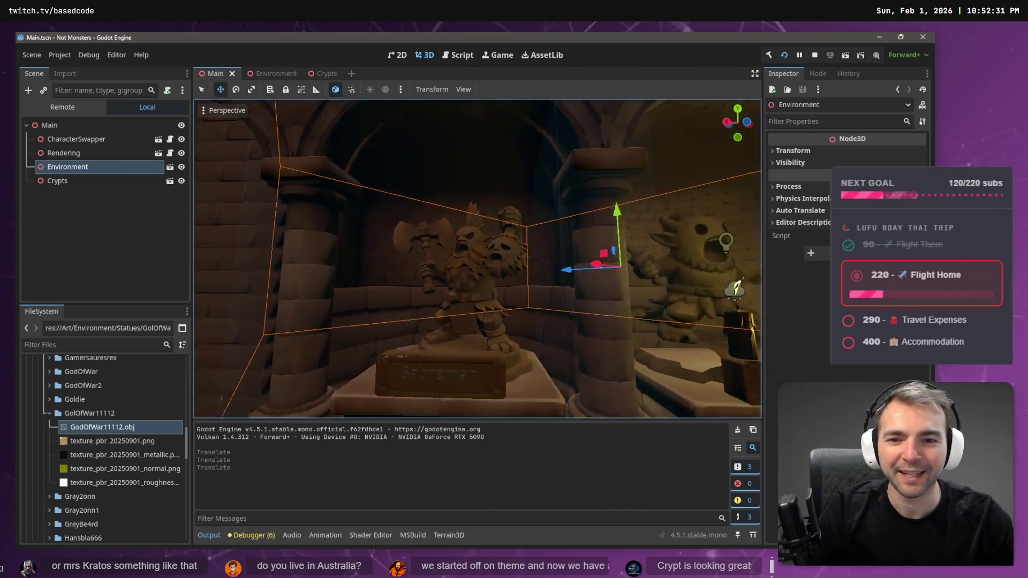
pyautogui.press('w')
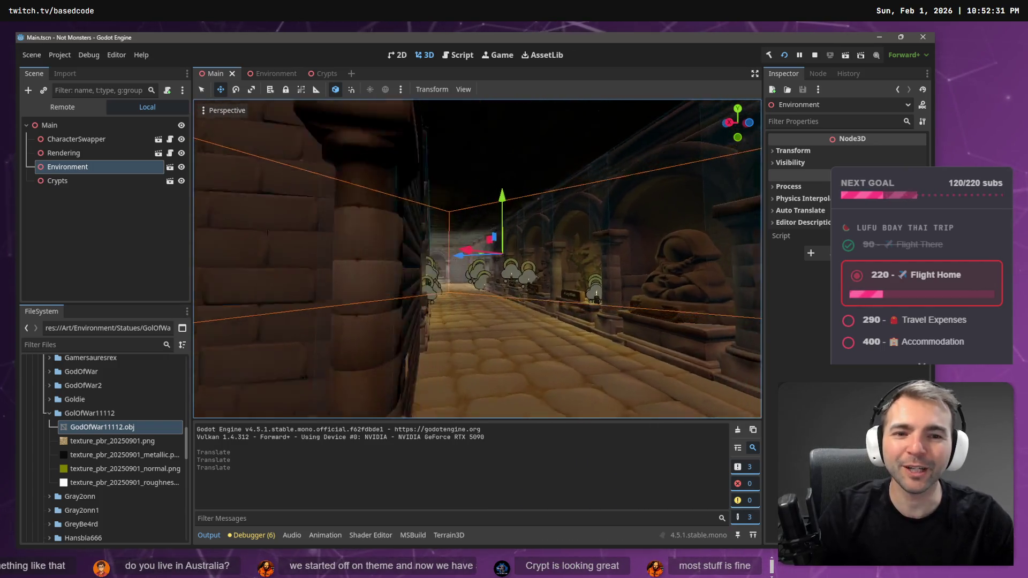
# Pass the Darkward and Losefruit statues, then fly out to view the crypt from the graveyard
pyautogui.press('w')
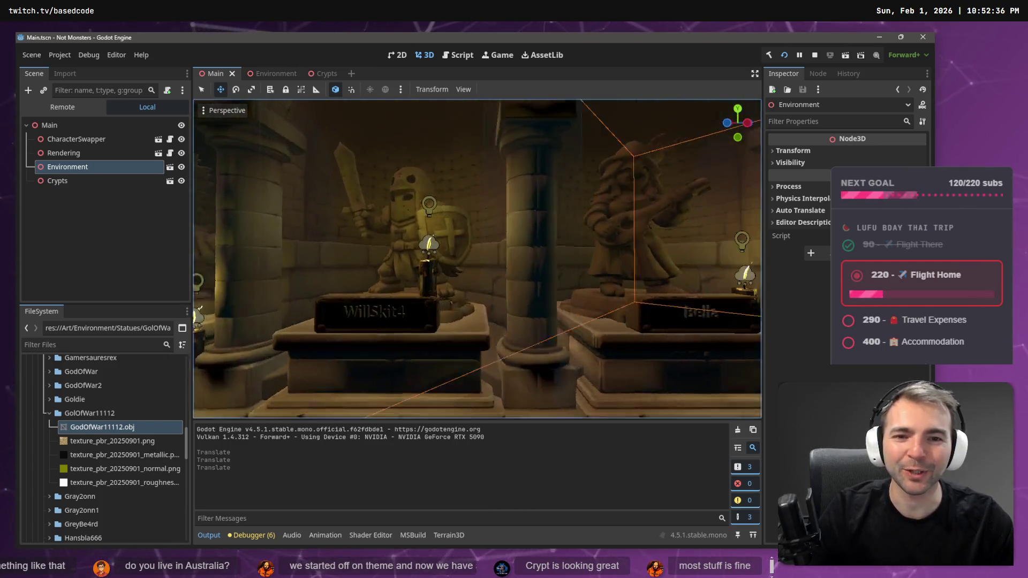
pyautogui.press('w')
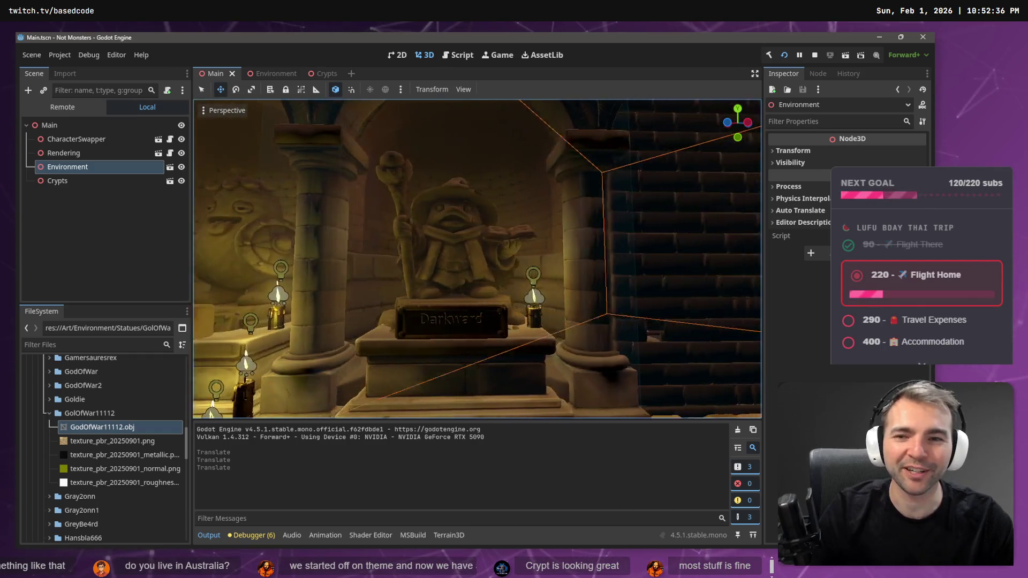
pyautogui.press('w')
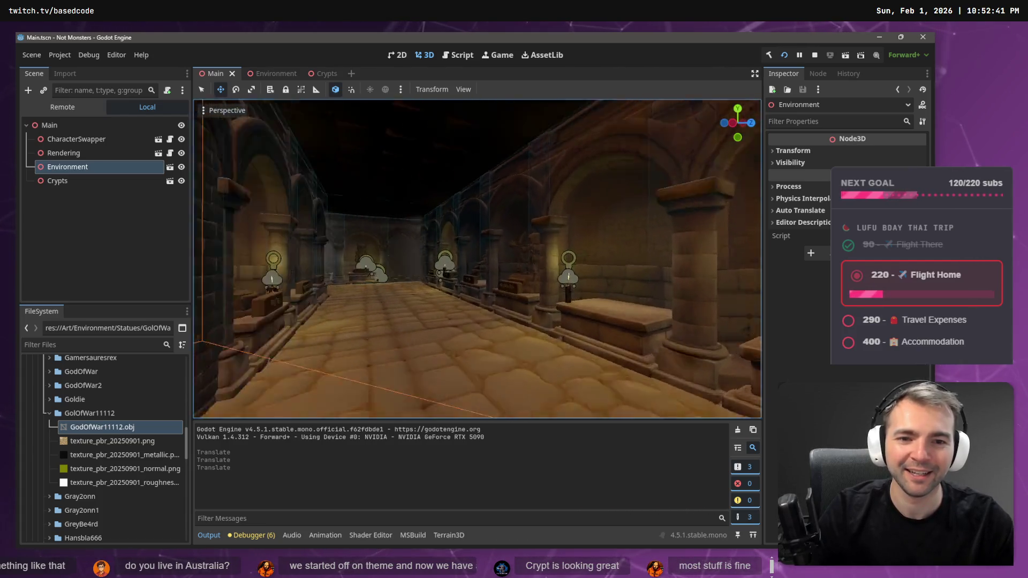
pyautogui.press('w')
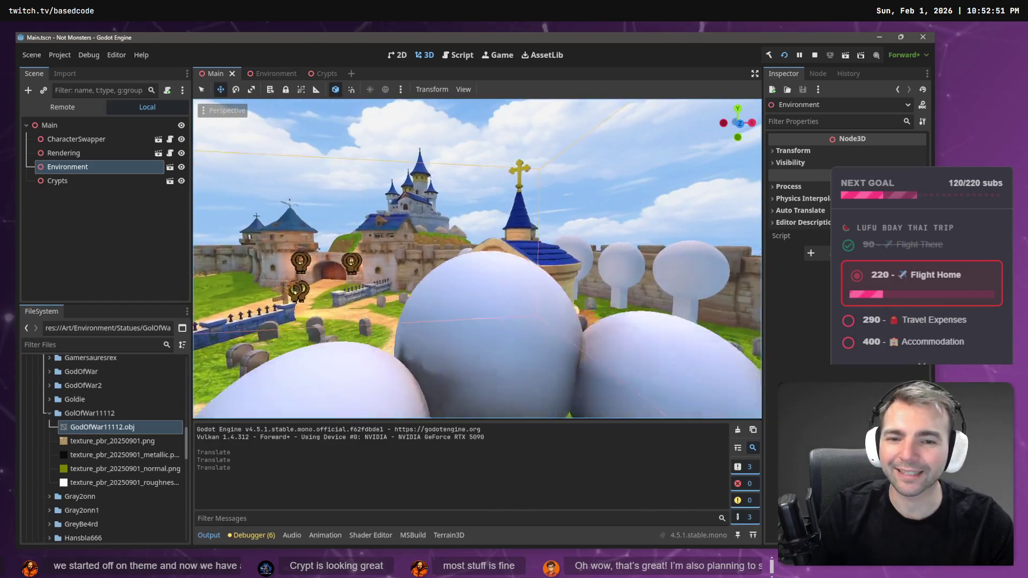
pyautogui.press('w')
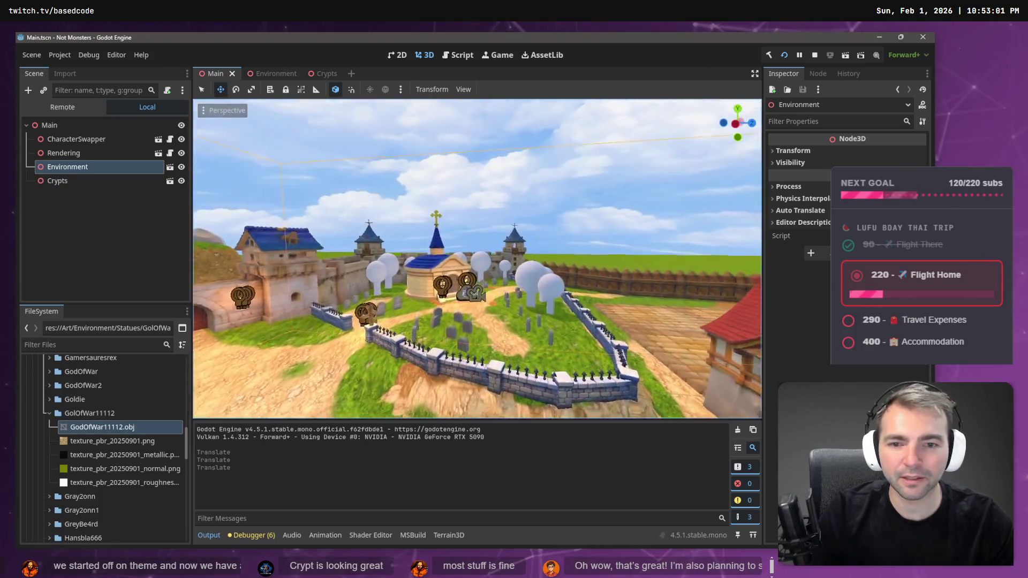
pyautogui.press('w')
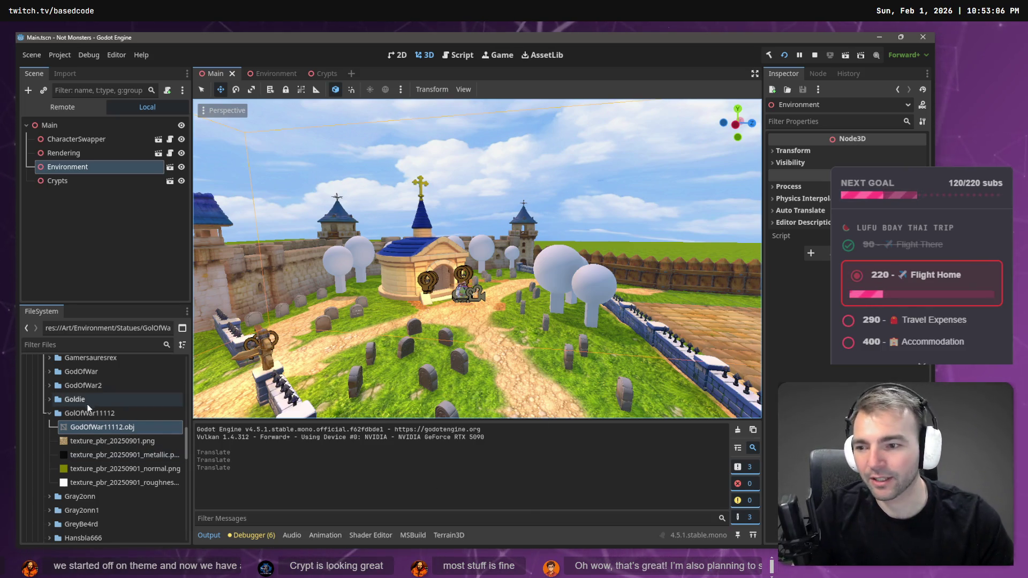
# Create a folder named Faces under res://Art/Characters and select it
pyautogui.click(45, 412)
pyautogui.scroll(10, 49, 429)
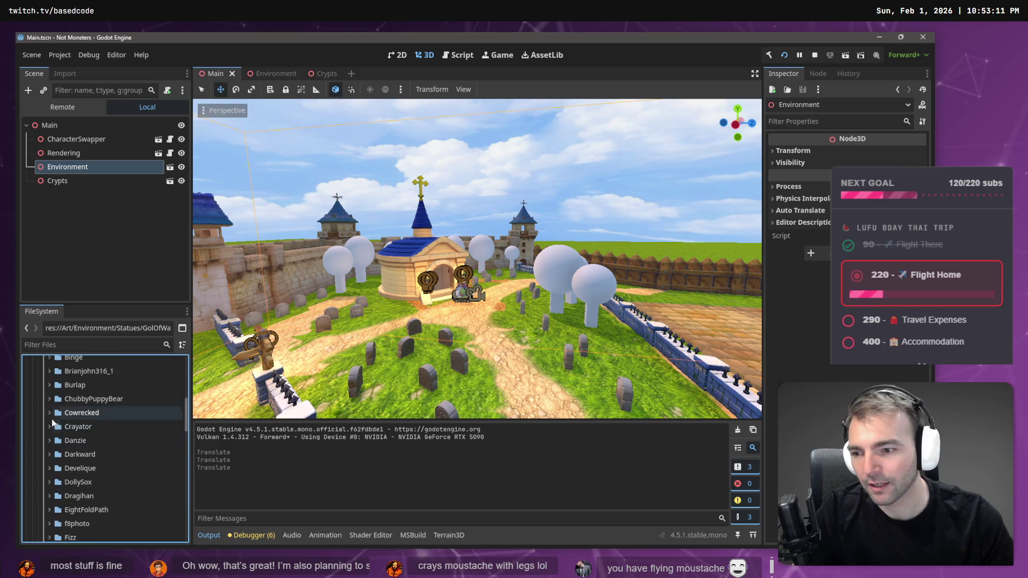
pyautogui.scroll(5, 47, 434)
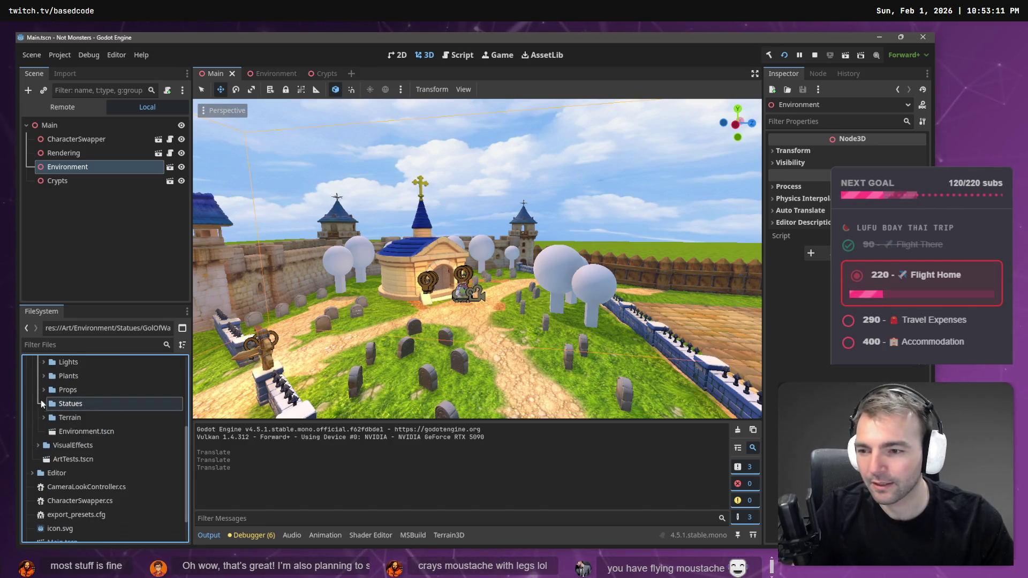
pyautogui.click(39, 429)
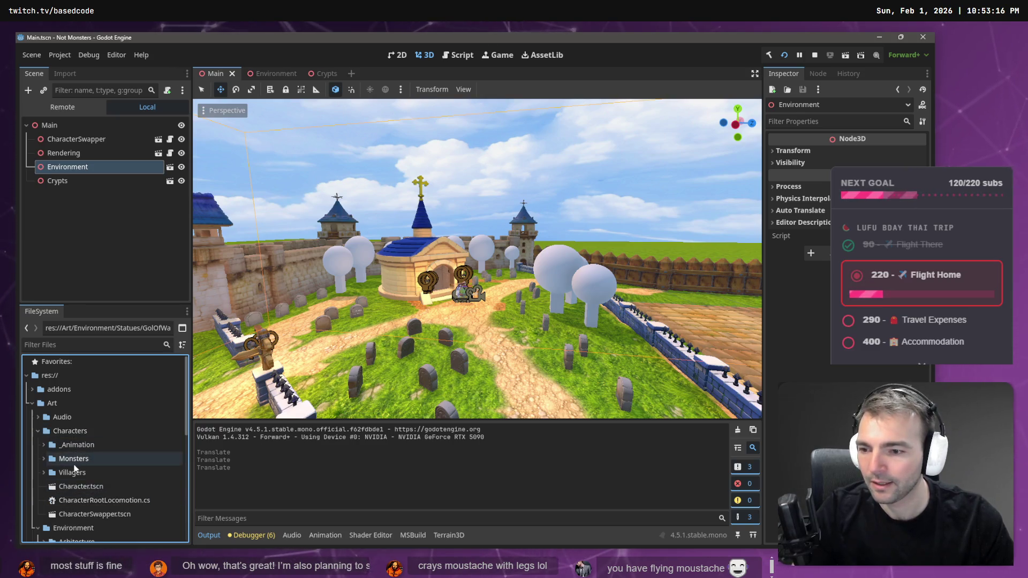
pyautogui.rightClick(84, 432)
pyautogui.moveTo(171, 346)
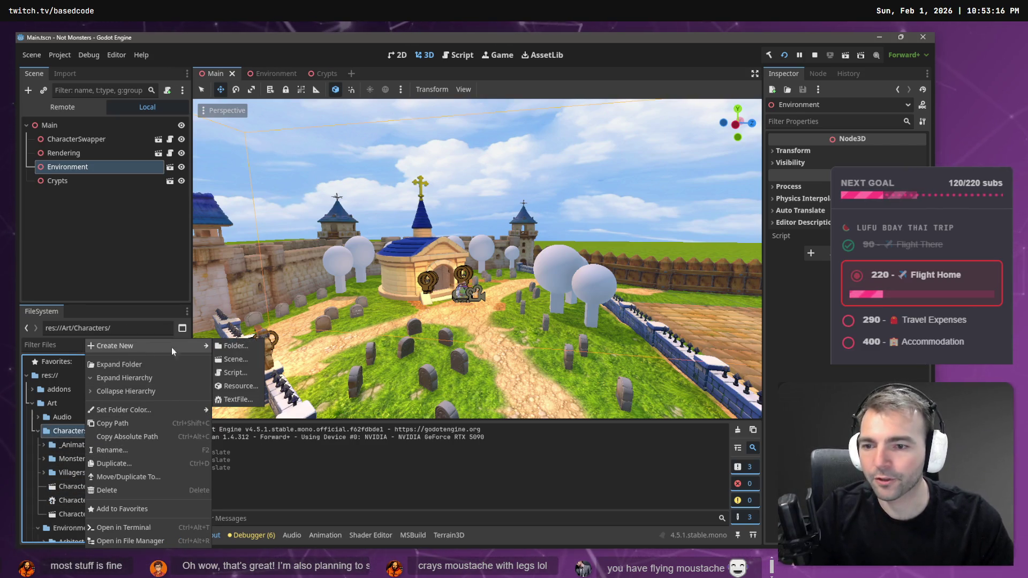
pyautogui.click(235, 346)
pyautogui.write('Faces')
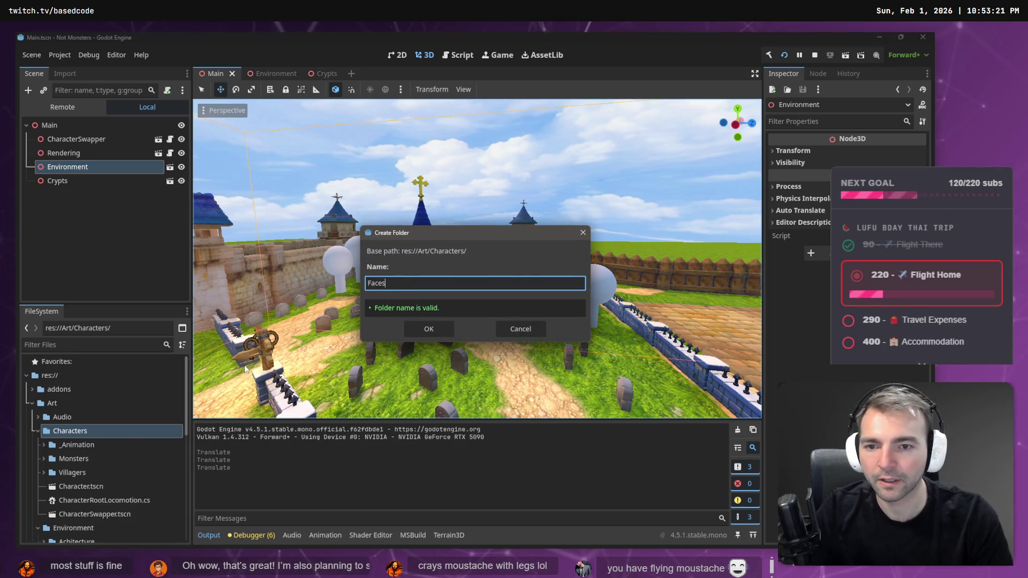
pyautogui.press('Return')
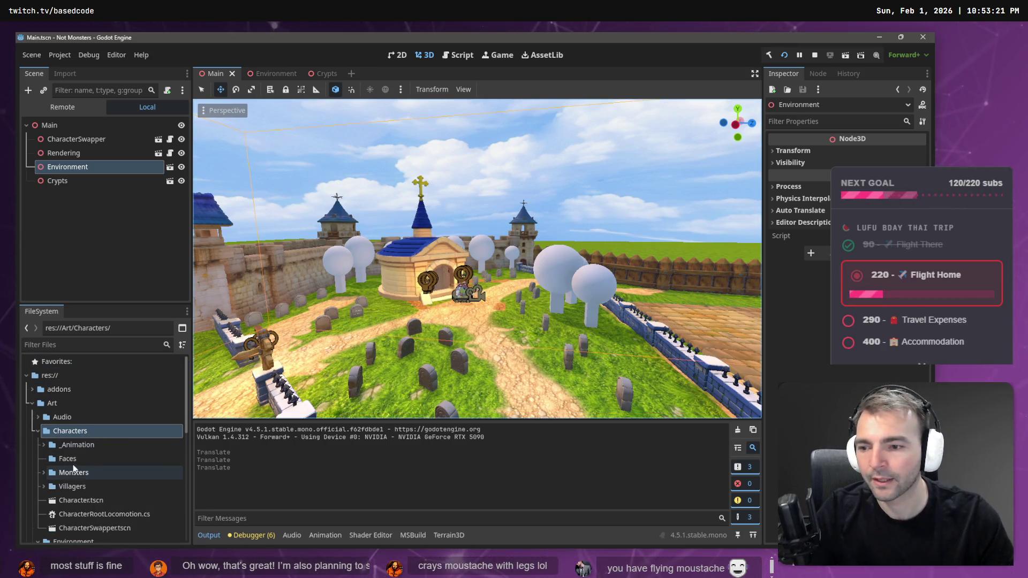
pyautogui.click(70, 460)
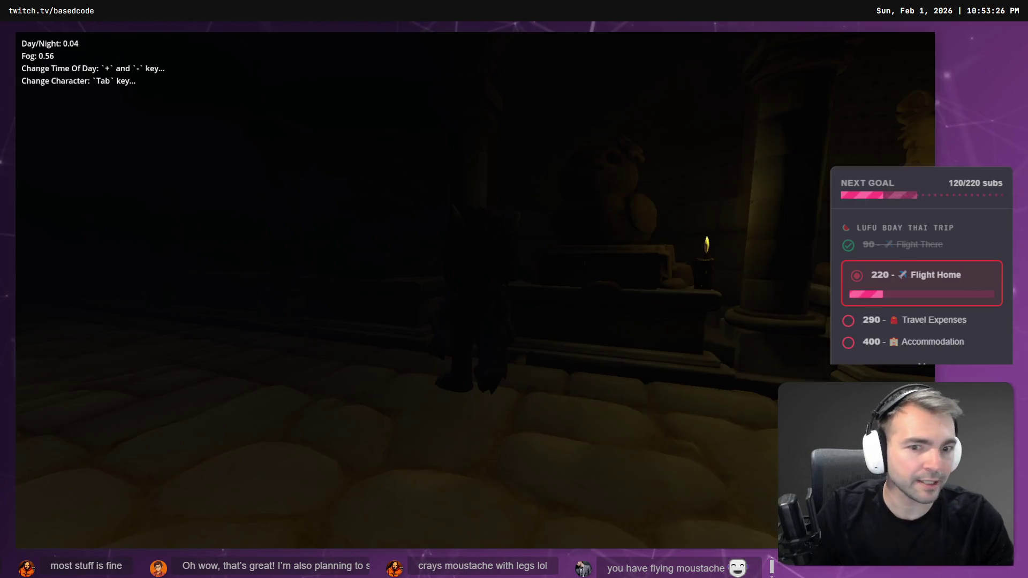
# Raise Day/Night to full daylight and run through the statue halls and across the graveyard
pyautogui.press('w')
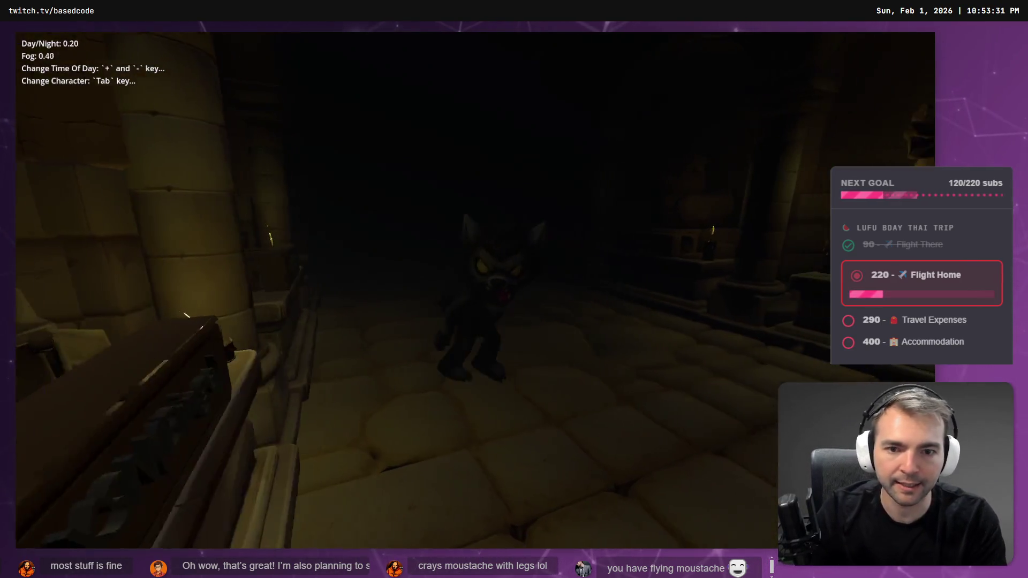
pyautogui.press('+')
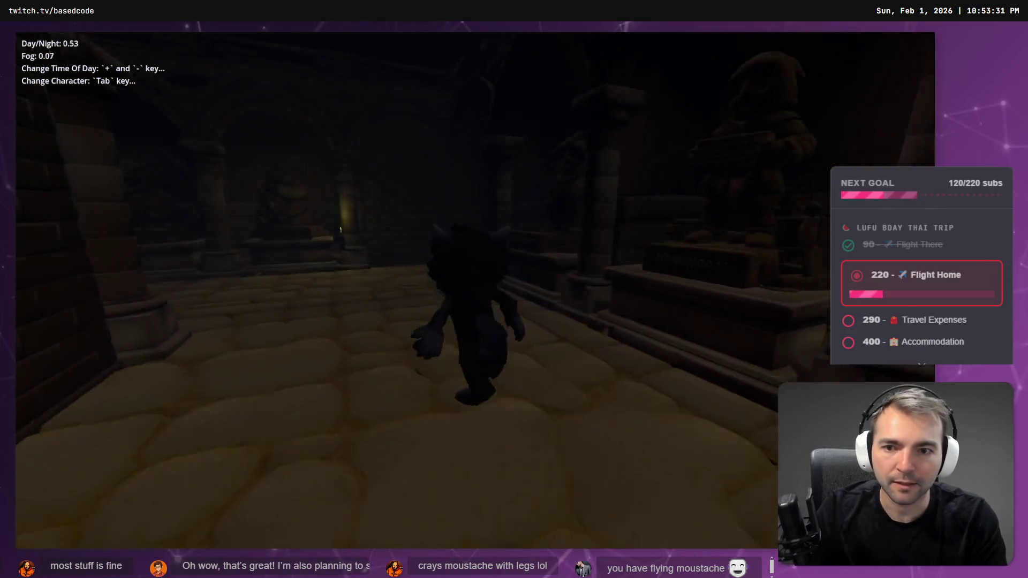
pyautogui.press('w')
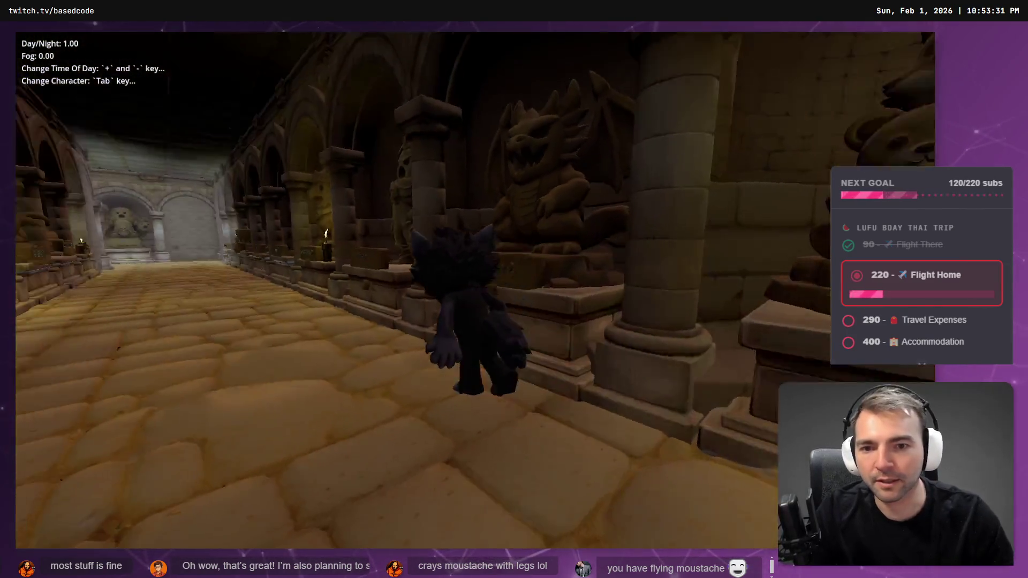
pyautogui.press('w')
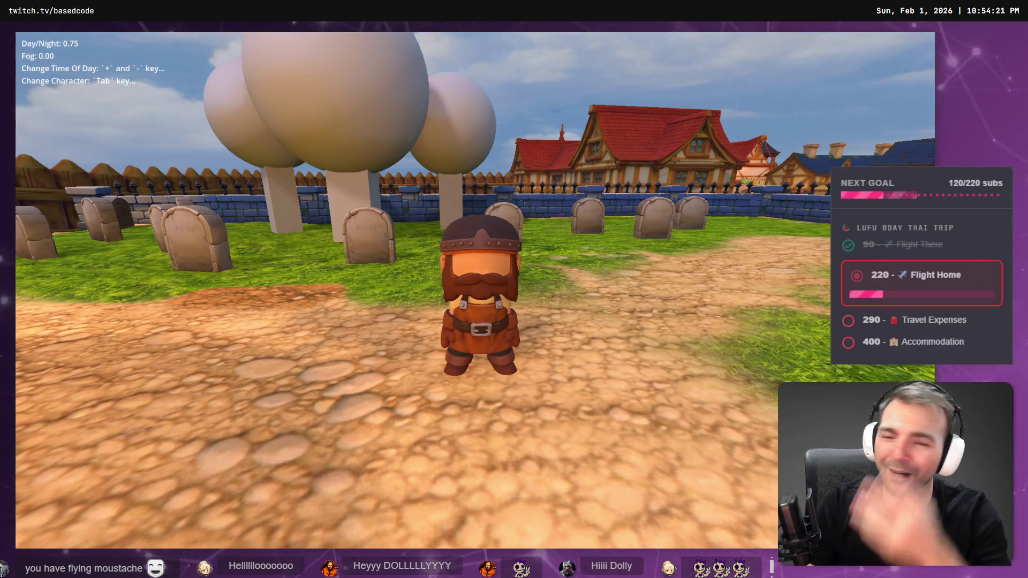
pyautogui.press('s')
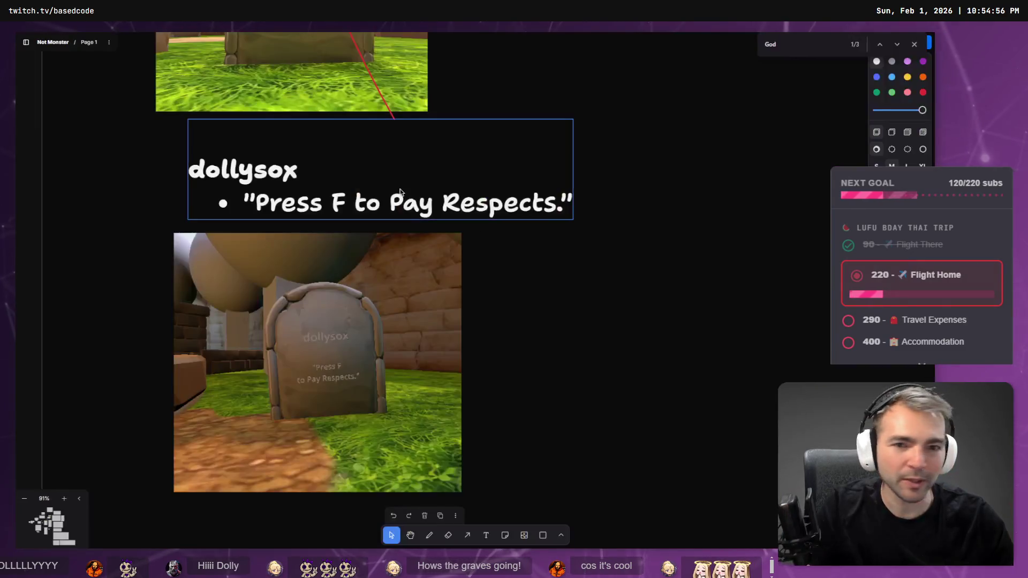
# Move the face patch from the Expressions sheet onto the Shepard villager card
pyautogui.scroll(-5, 562, 384)
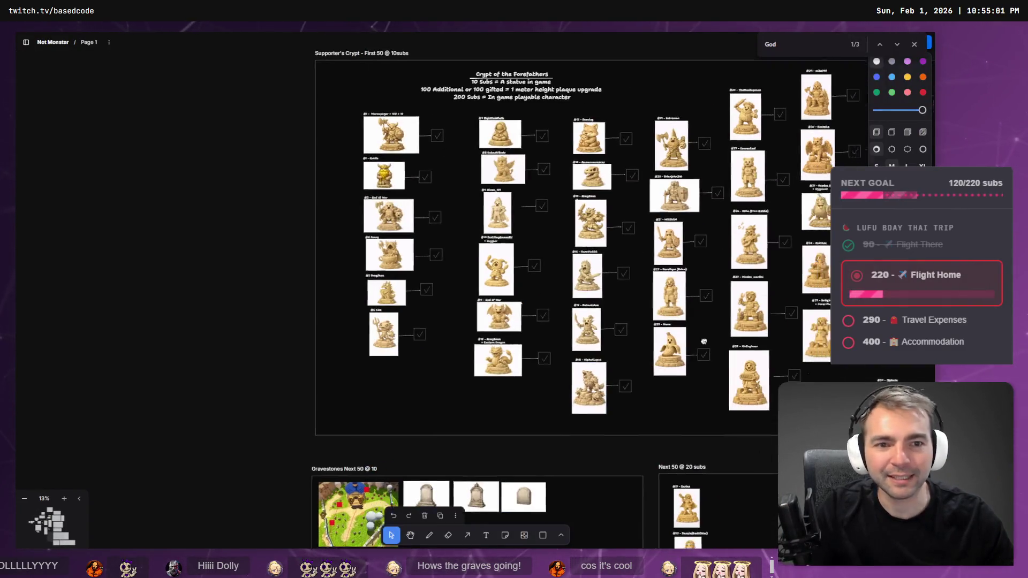
pyautogui.moveTo(561, 384)
pyautogui.mouseDown()
pyautogui.moveTo(664, 563)
pyautogui.moveTo(826, 324)
pyautogui.mouseUp()
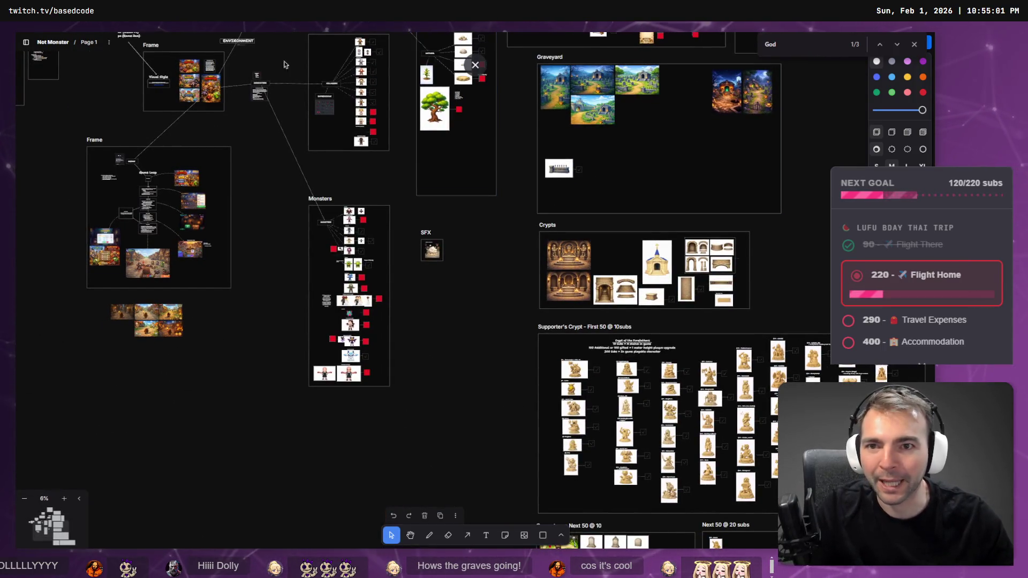
pyautogui.scroll(5, 331, 99)
pyautogui.scroll(5, 358, 98)
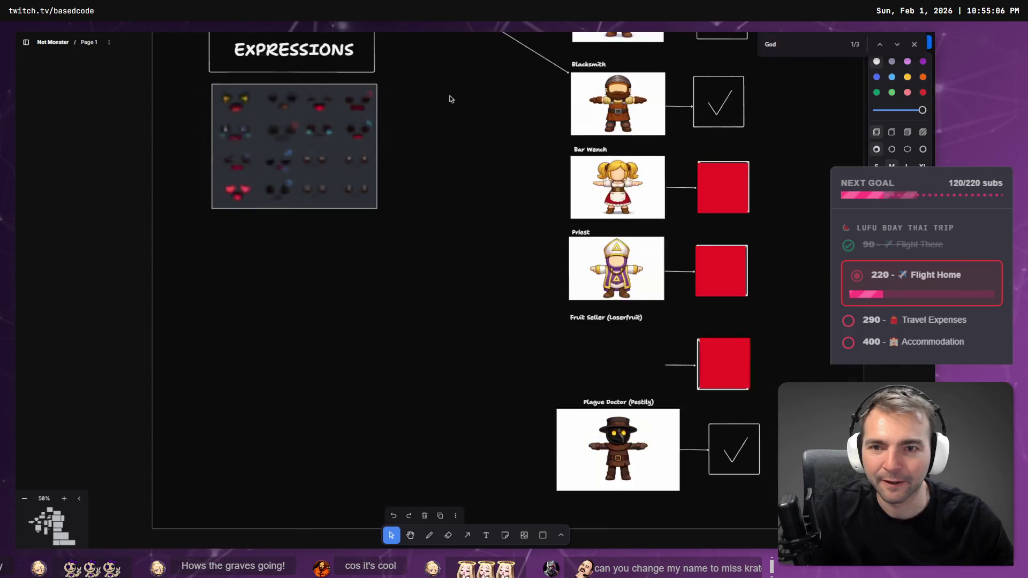
pyautogui.click(378, 285)
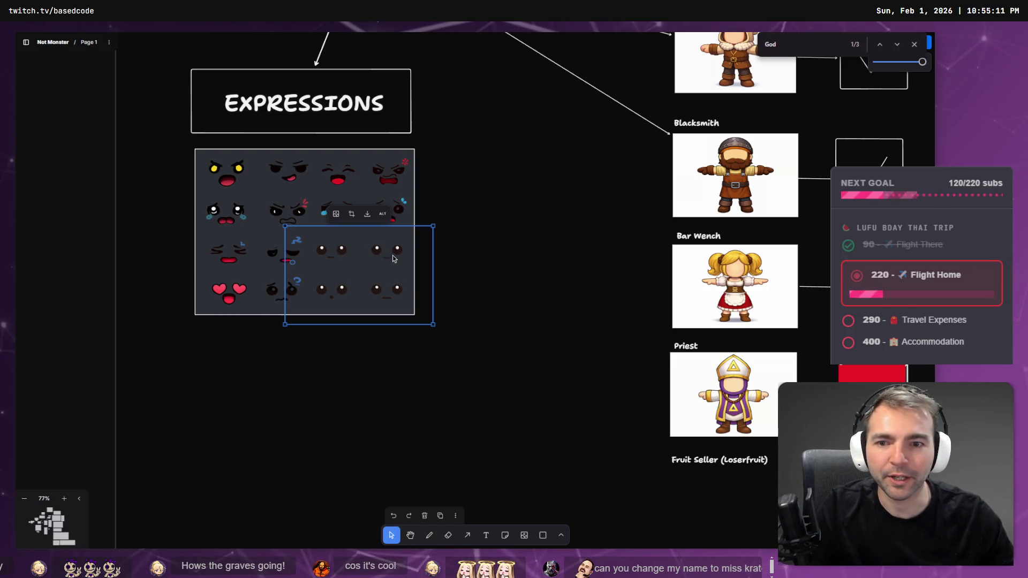
pyautogui.moveTo(387, 259)
pyautogui.mouseDown()
pyautogui.moveTo(801, 172)
pyautogui.moveTo(777, 161)
pyautogui.moveTo(794, 156)
pyautogui.moveTo(523, 160)
pyautogui.moveTo(437, 178)
pyautogui.mouseUp()
pyautogui.moveTo(566, 156); pyautogui.dragTo(390, 404)
pyautogui.moveTo(296, 418)
pyautogui.mouseDown()
pyautogui.moveTo(455, 332)
pyautogui.moveTo(611, 272)
pyautogui.moveTo(541, 316)
pyautogui.moveTo(530, 308)
pyautogui.moveTo(544, 294)
pyautogui.mouseUp()
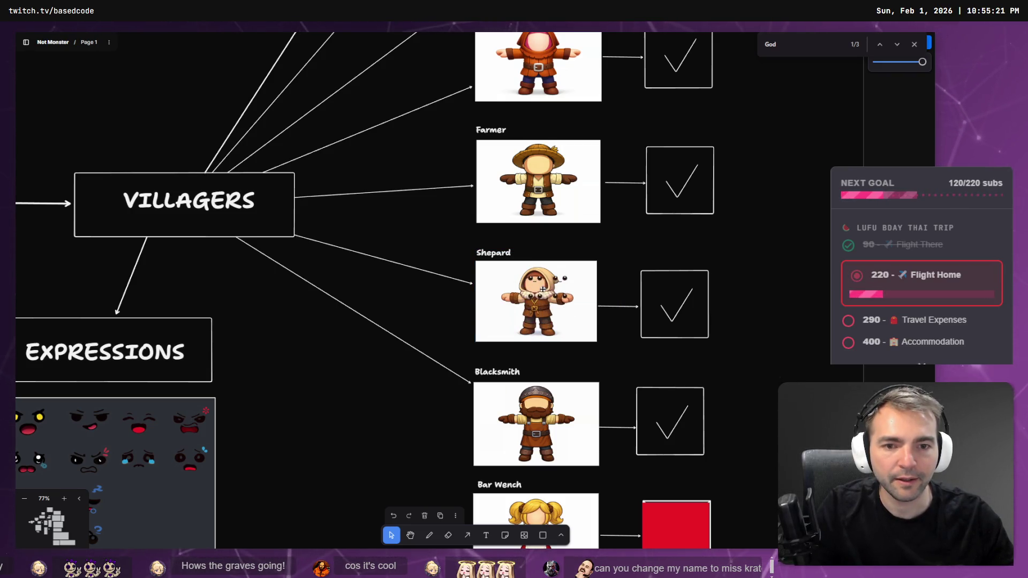
pyautogui.scroll(5, 558, 280)
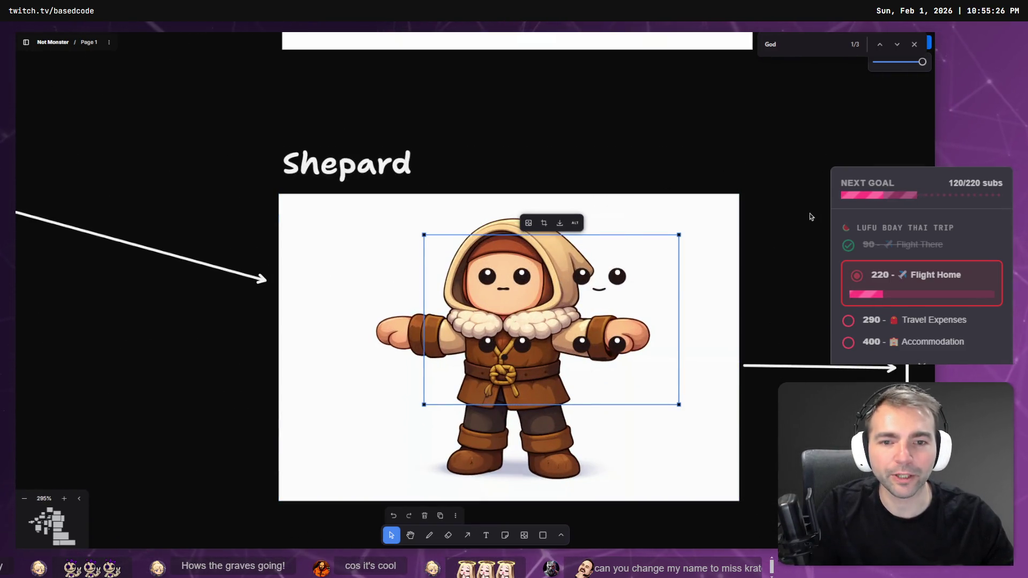
# Try the face patch over Shepard's head, then on the Farmer's face
pyautogui.moveTo(608, 351)
pyautogui.mouseDown()
pyautogui.moveTo(549, 298)
pyautogui.moveTo(509, 289)
pyautogui.moveTo(622, 268)
pyautogui.moveTo(414, 368)
pyautogui.moveTo(414, 341)
pyautogui.moveTo(587, 343)
pyautogui.moveTo(608, 276)
pyautogui.moveTo(618, 276)
pyautogui.moveTo(578, 289)
pyautogui.moveTo(535, 345)
pyautogui.moveTo(511, 347)
pyautogui.moveTo(609, 349)
pyautogui.moveTo(607, 280)
pyautogui.moveTo(515, 346)
pyautogui.mouseUp()
pyautogui.moveTo(580, 124)
pyautogui.mouseDown()
pyautogui.moveTo(452, 500)
pyautogui.moveTo(499, 235)
pyautogui.mouseUp()
pyautogui.moveTo(387, 394)
pyautogui.mouseDown()
pyautogui.moveTo(562, 188)
pyautogui.moveTo(542, 207)
pyautogui.moveTo(412, 198)
pyautogui.moveTo(453, 208)
pyautogui.moveTo(542, 153)
pyautogui.moveTo(449, 135)
pyautogui.moveTo(453, 208)
pyautogui.moveTo(536, 207)
pyautogui.mouseUp()
# Undo the patch moves so it rests back on the Expressions sheet, then return to Godot
pyautogui.scroll(-5, 372, 290)
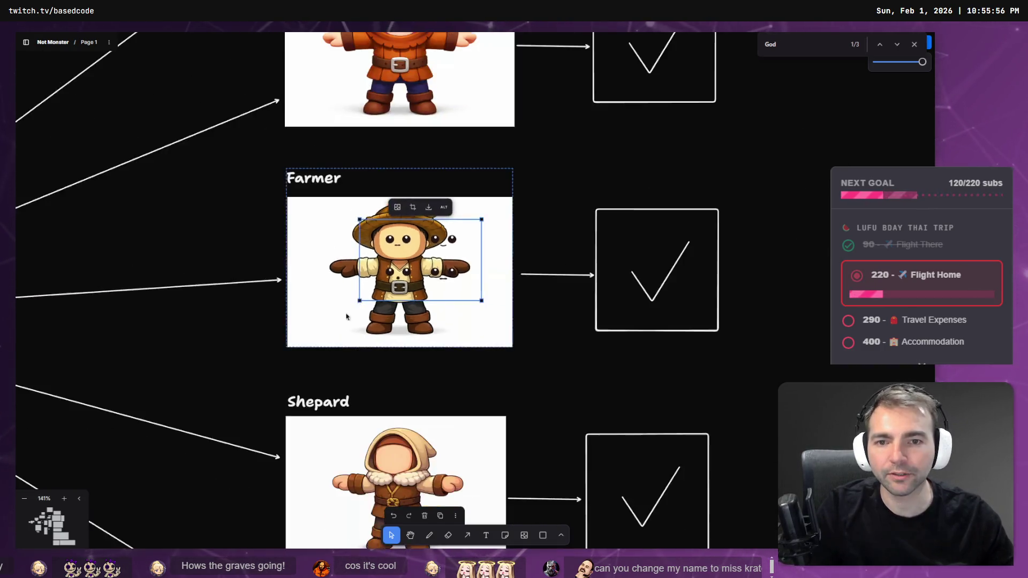
pyautogui.scroll(-5, 346, 317)
pyautogui.scroll(-5, 264, 319)
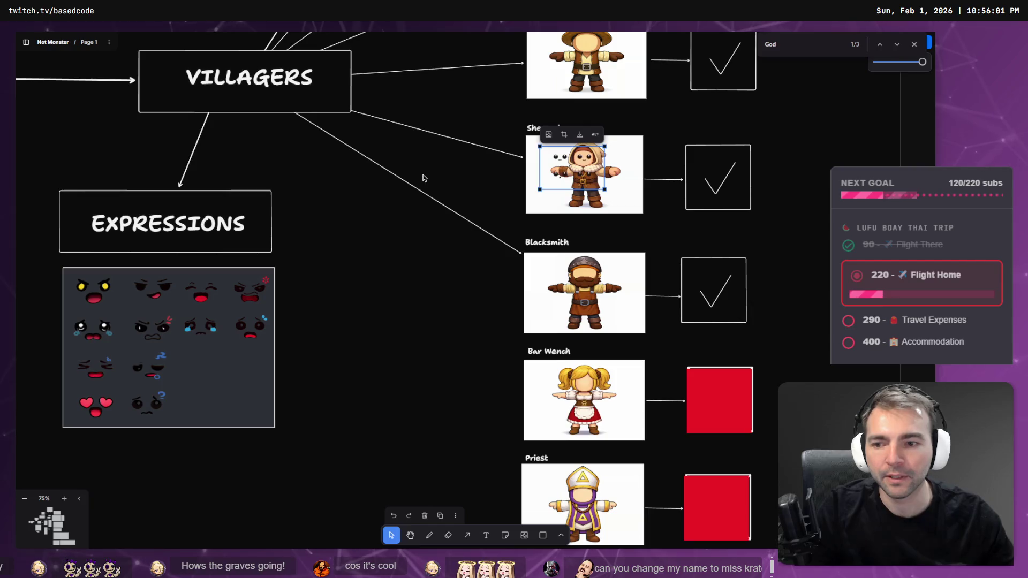
pyautogui.hotkey('ctrl', 'x')
pyautogui.hotkey('ctrl', 'v')
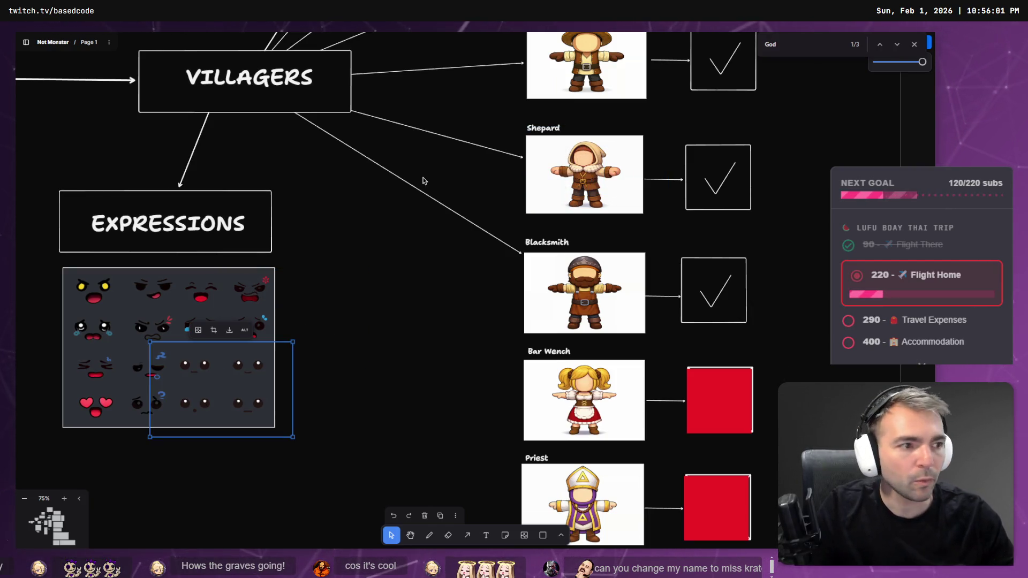
pyautogui.hotkey('alt', 'Tab')
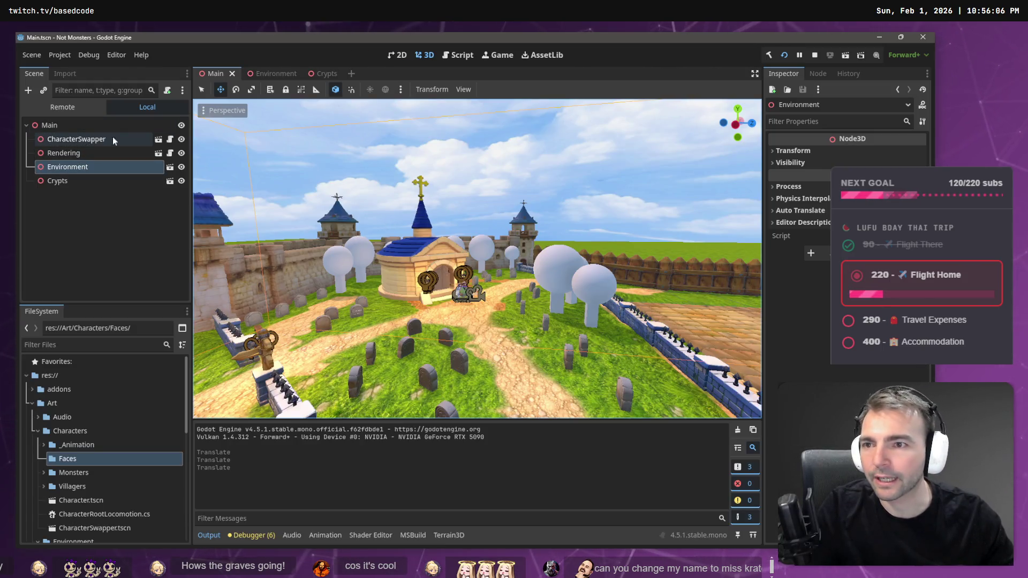
# Open the CharacterSwapper scene, select WerewolfCharacter, and briefly run then stop the game
pyautogui.click(159, 140)
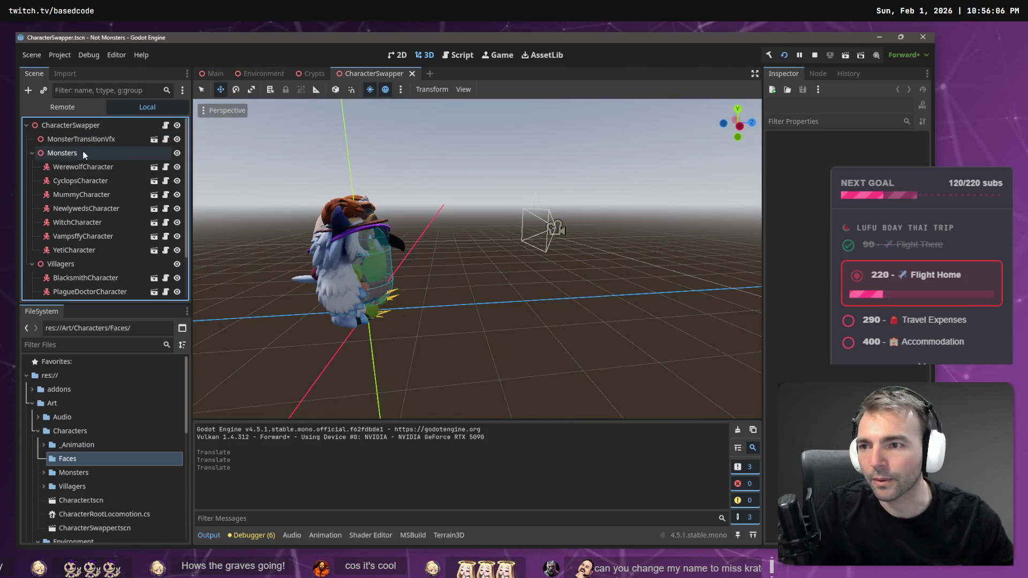
pyautogui.click(83, 167)
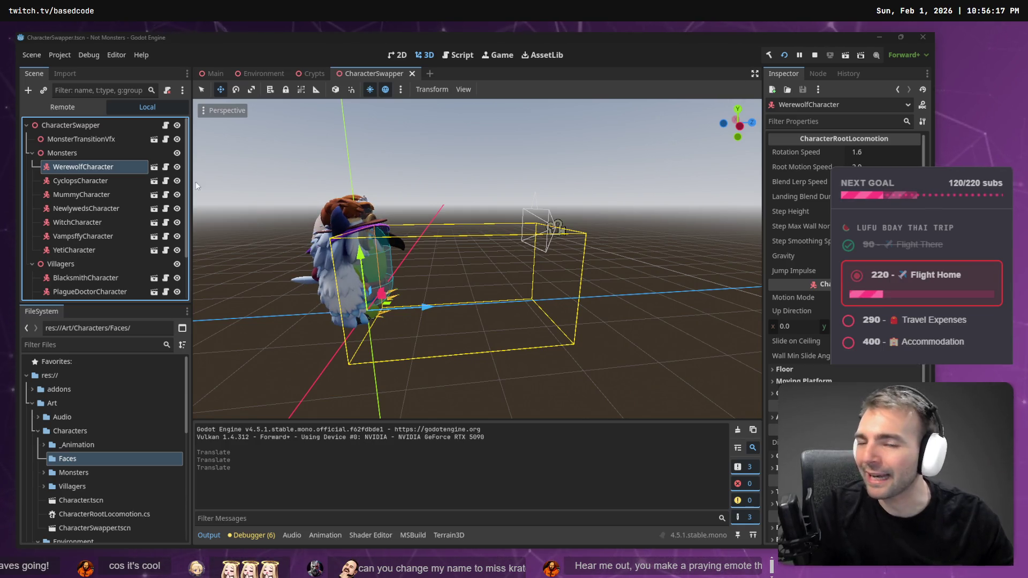
pyautogui.hotkey('alt', 'Tab')
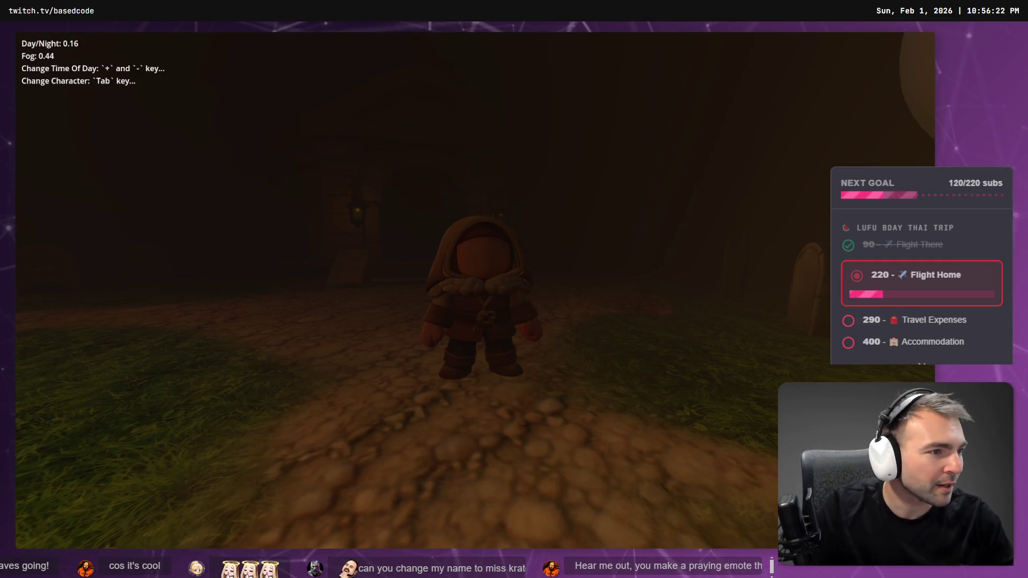
pyautogui.press('F8')
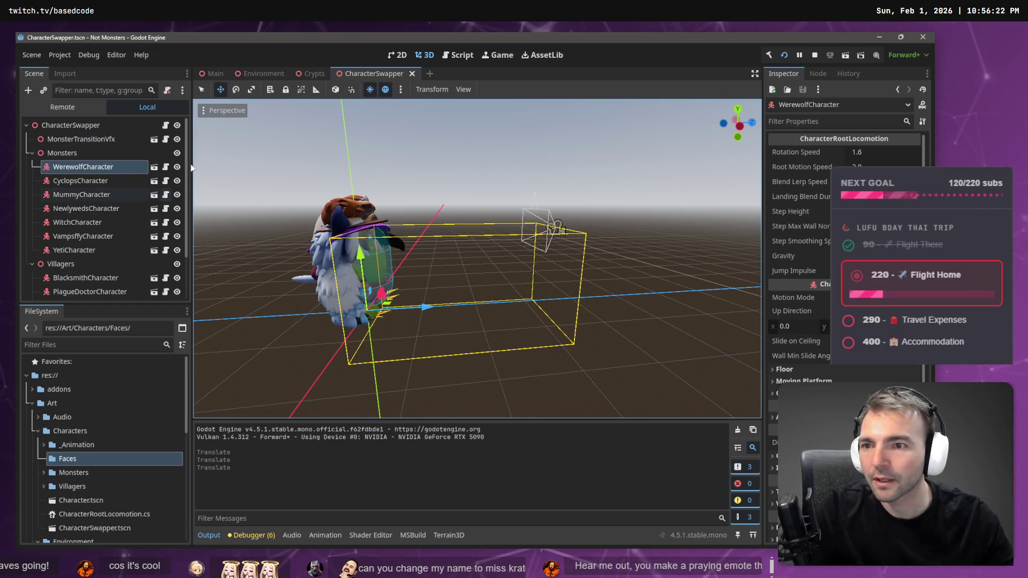
# In the Crypts scene, select the #54 statue and its plaque Text node to inspect the mesh settings
pyautogui.click(318, 73)
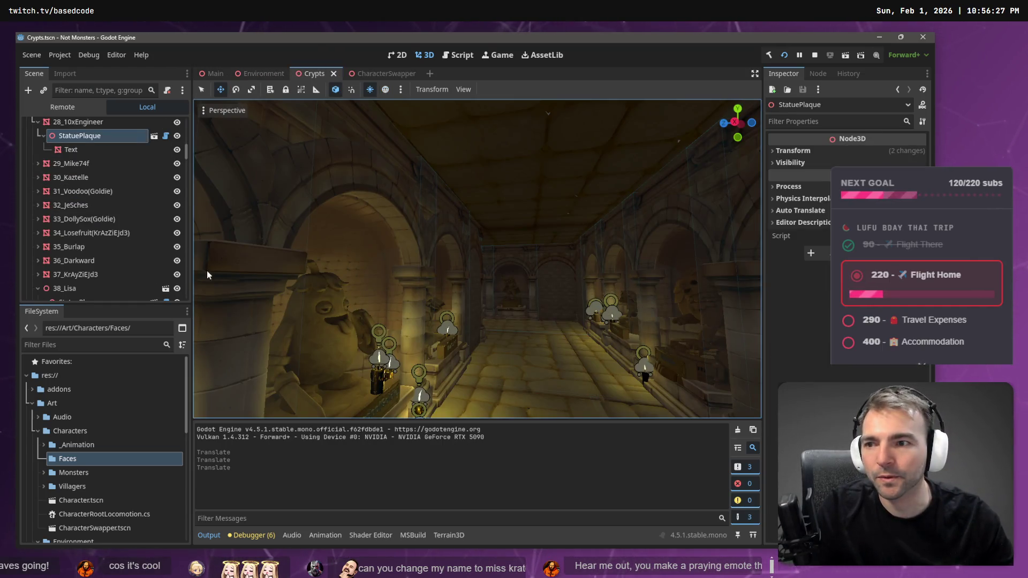
pyautogui.moveTo(187, 154); pyautogui.dragTo(197, 294)
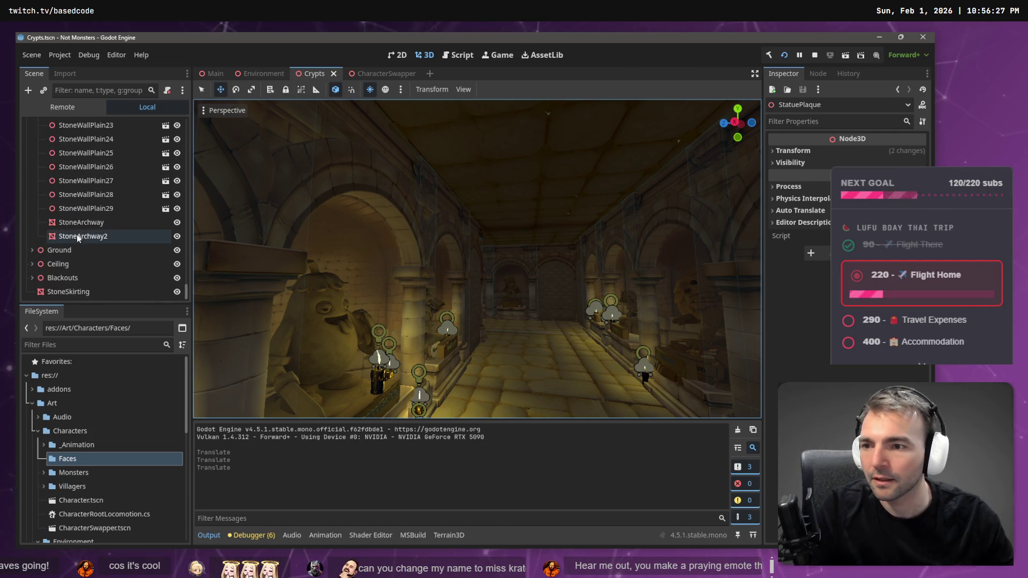
pyautogui.scroll(10, 81, 227)
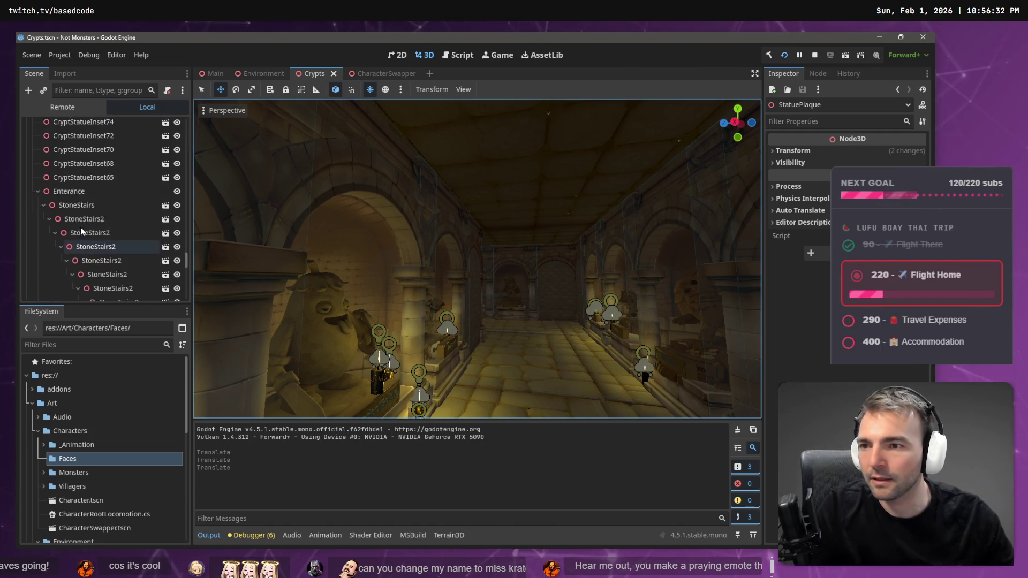
pyautogui.scroll(15, 107, 214)
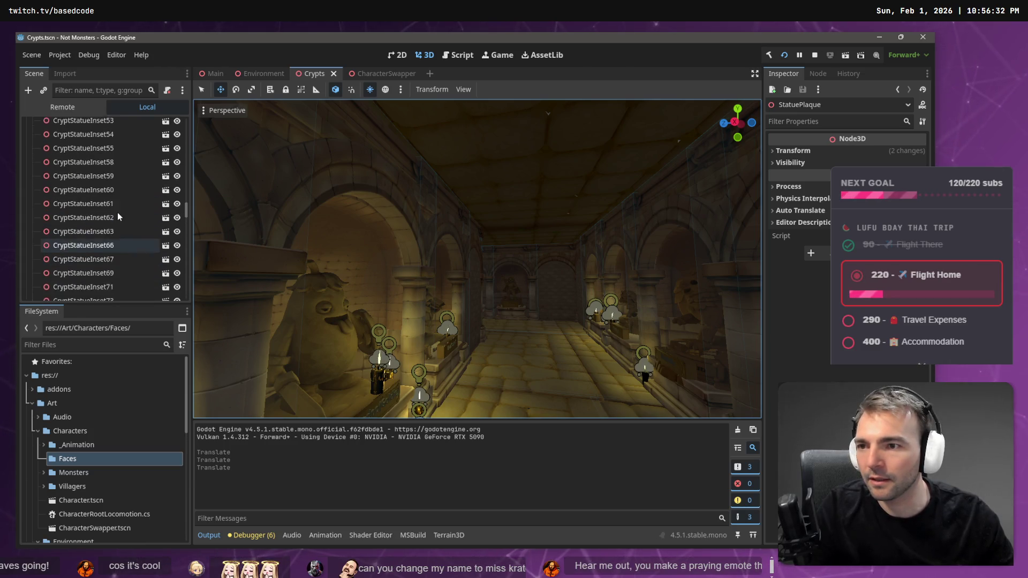
pyautogui.scroll(5, 114, 209)
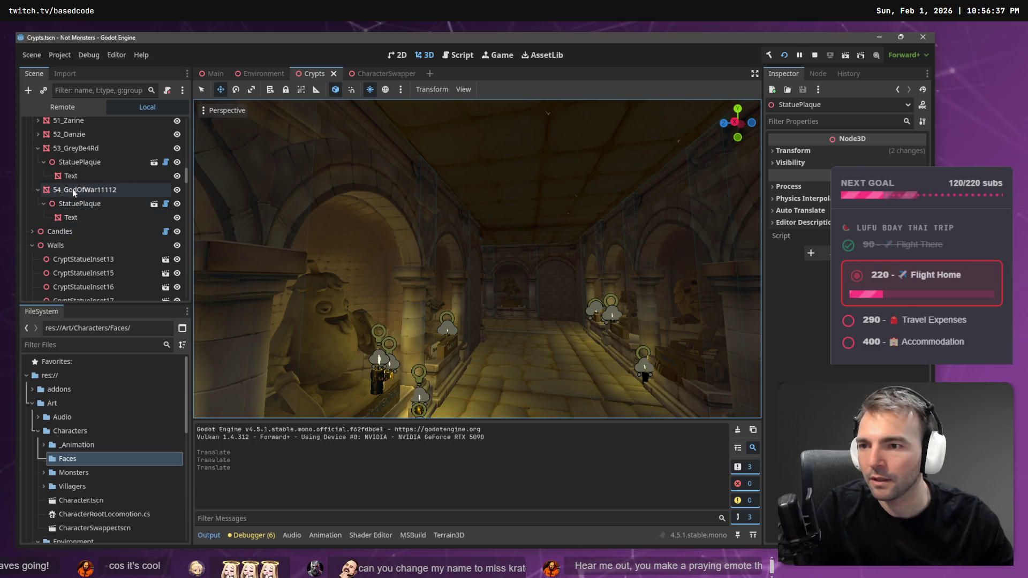
pyautogui.click(72, 190)
pyautogui.click(71, 217)
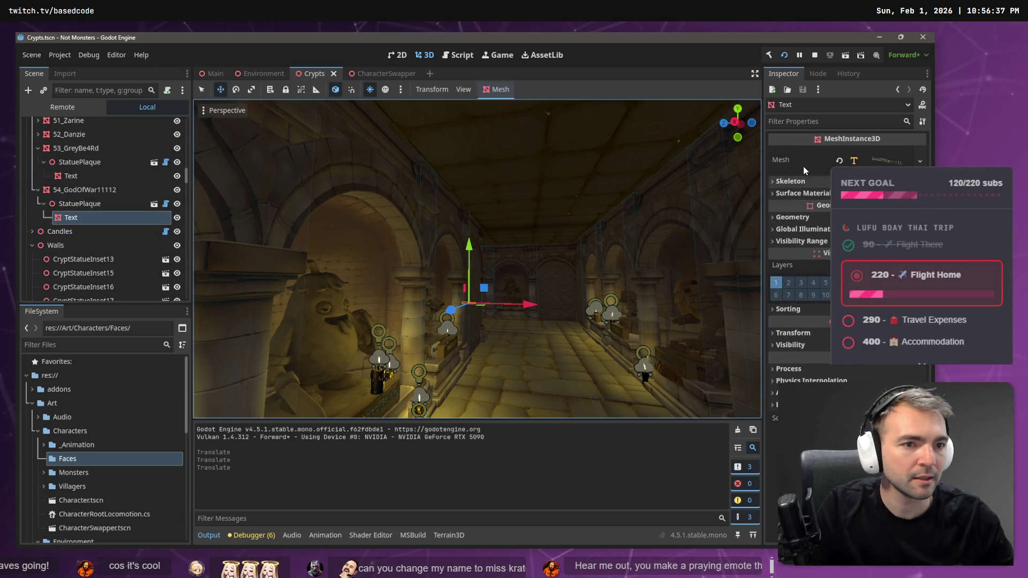
pyautogui.click(799, 183)
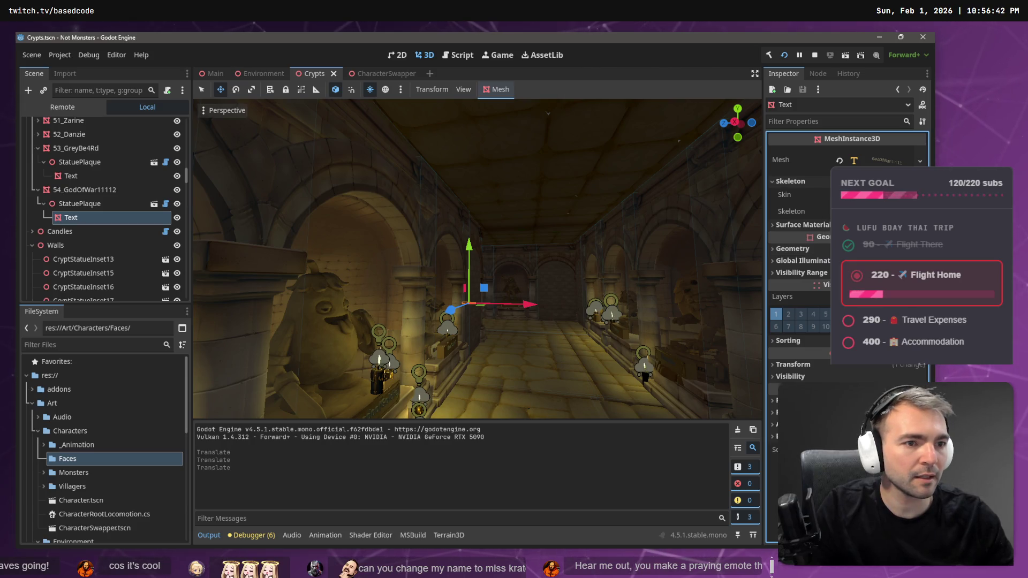
pyautogui.click(884, 160)
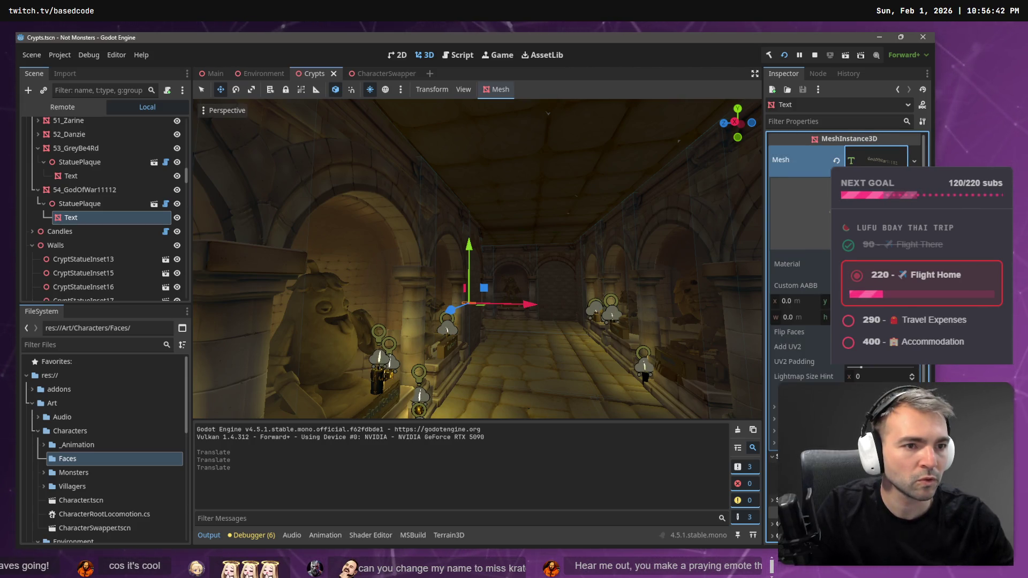
# Begin renaming the #54 statue node, then cancel so its name stays unchanged
pyautogui.doubleClick(85, 191)
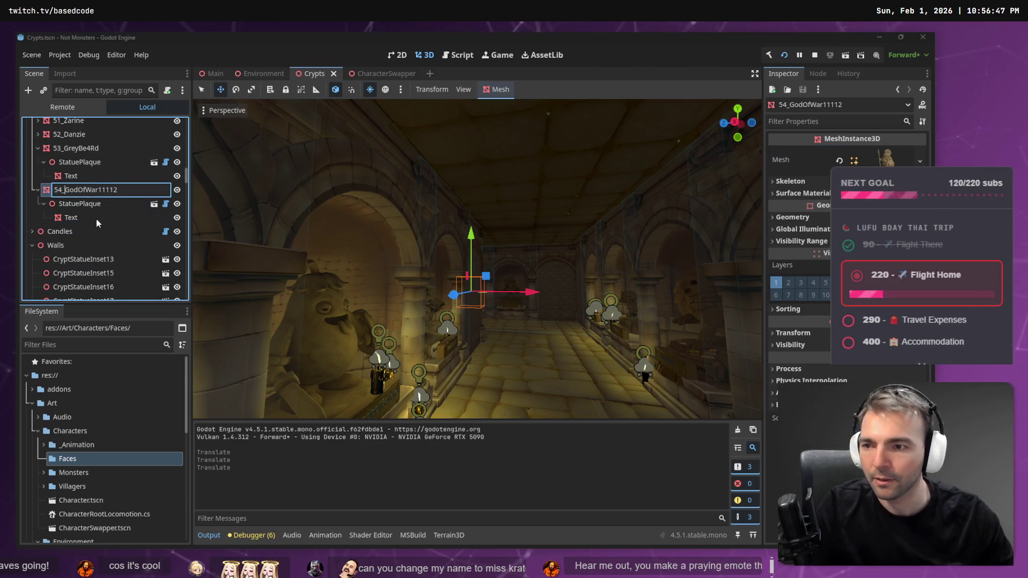
pyautogui.write('Miss')
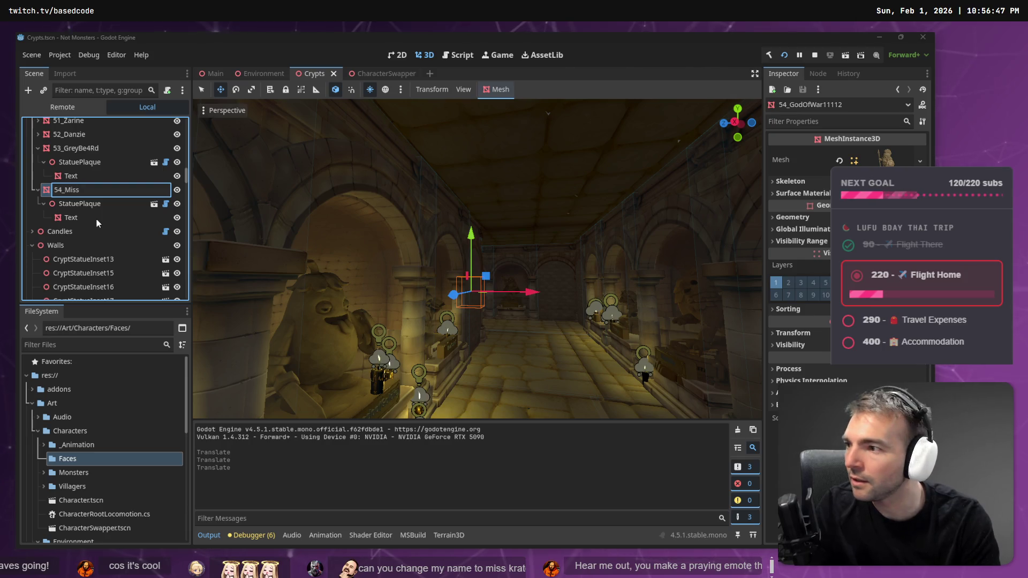
pyautogui.write('Kratos')
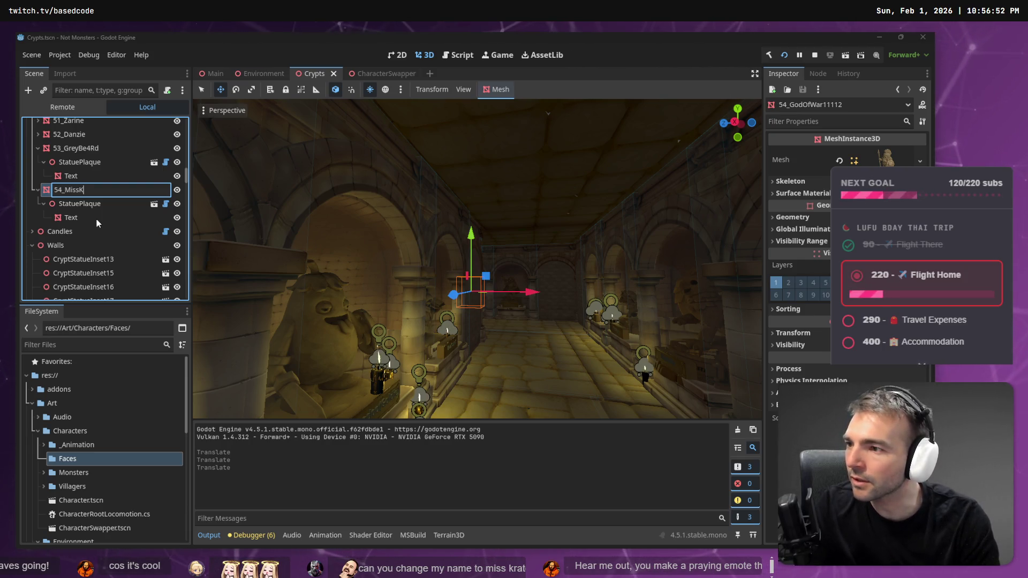
pyautogui.hotkey('shift', 'Left')
pyautogui.hotkey('shift', 'Left')
pyautogui.hotkey('shift', 'Left')
pyautogui.press('F5')
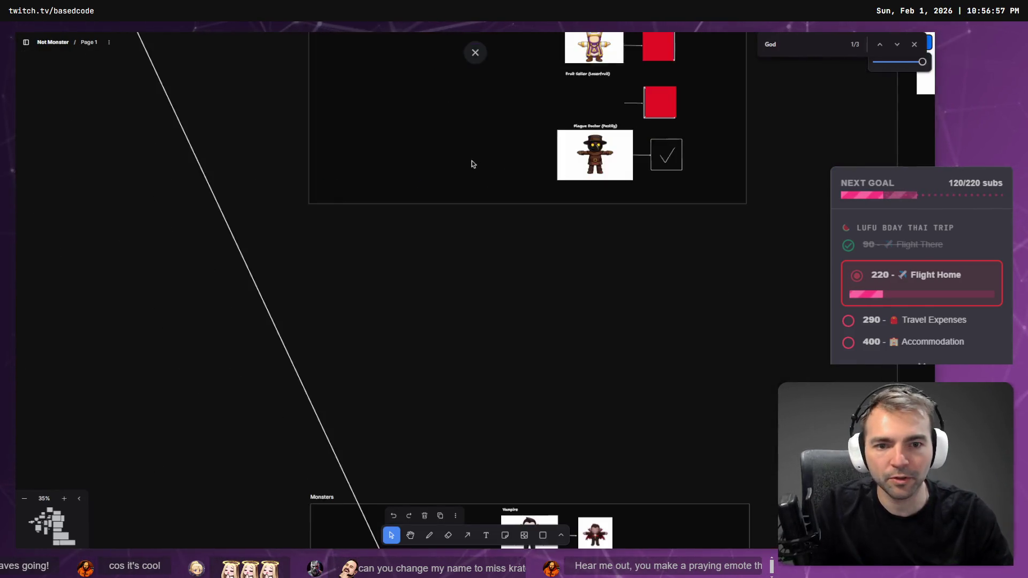
# Replace the #54 statue's caption on the board with the supporter's requested name
pyautogui.scroll(-10, 541, 453)
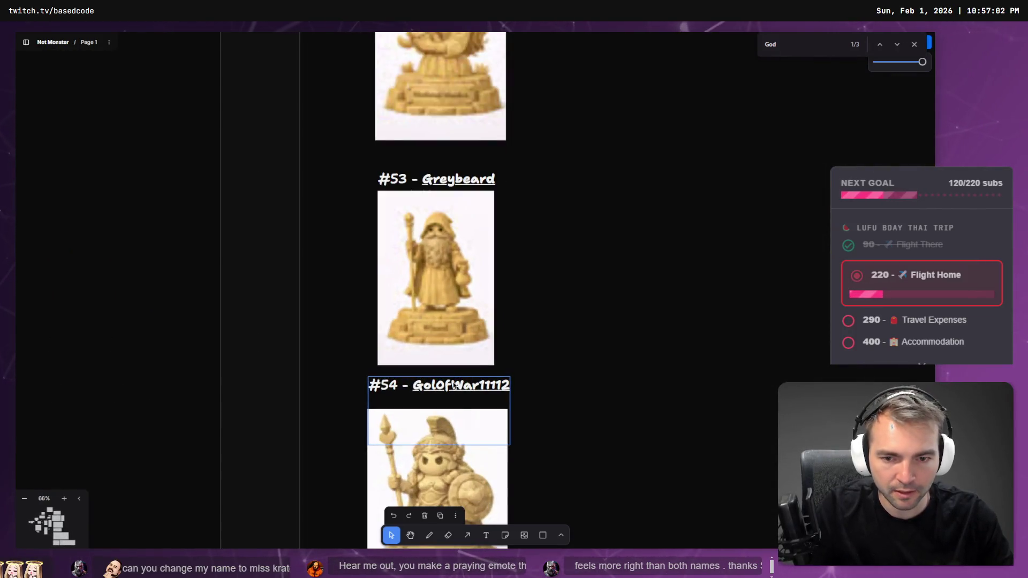
pyautogui.doubleClick(452, 384)
pyautogui.write('MissKratos')
pyautogui.click(577, 368)
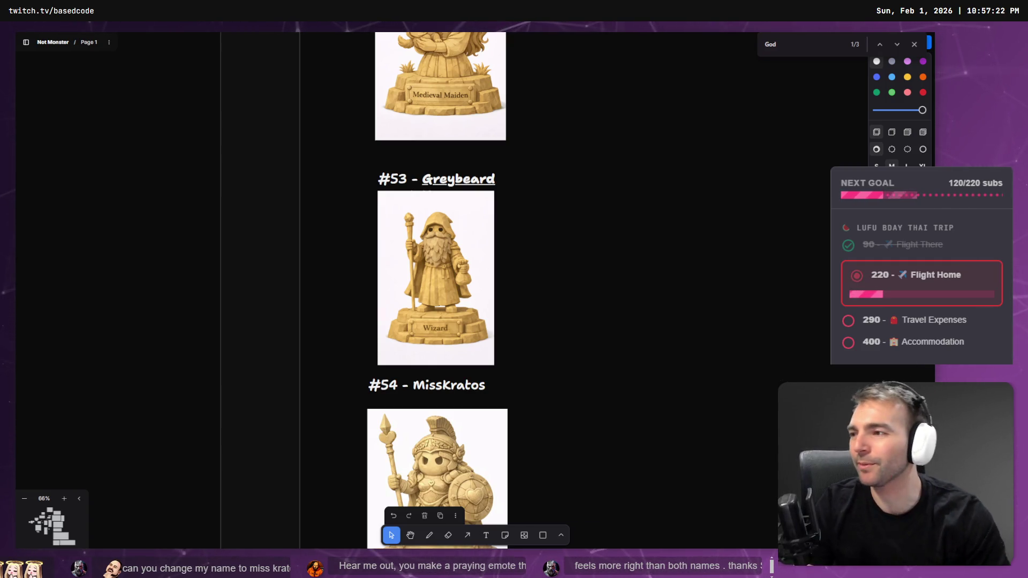
pyautogui.scroll(-3, 408, 382)
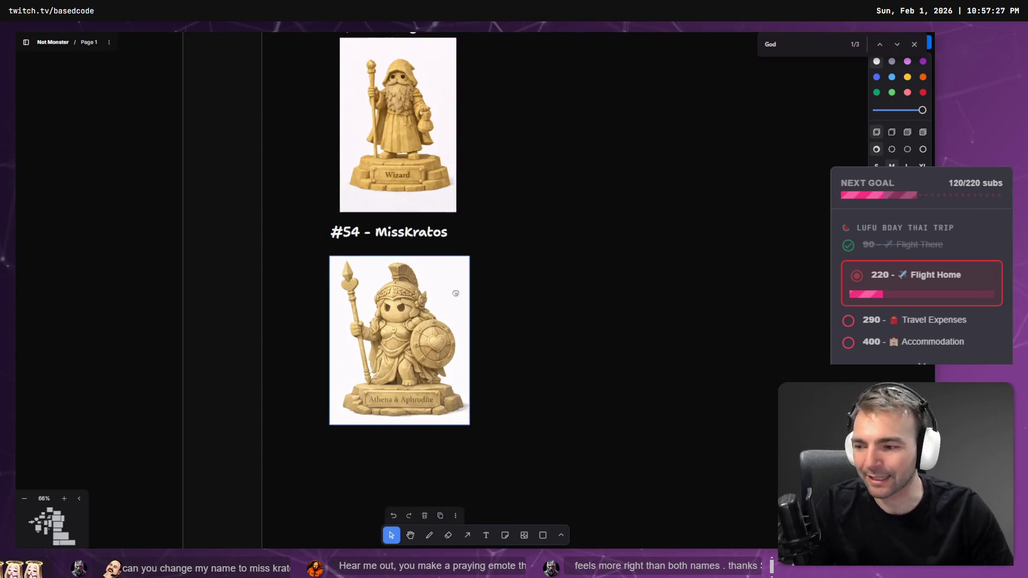
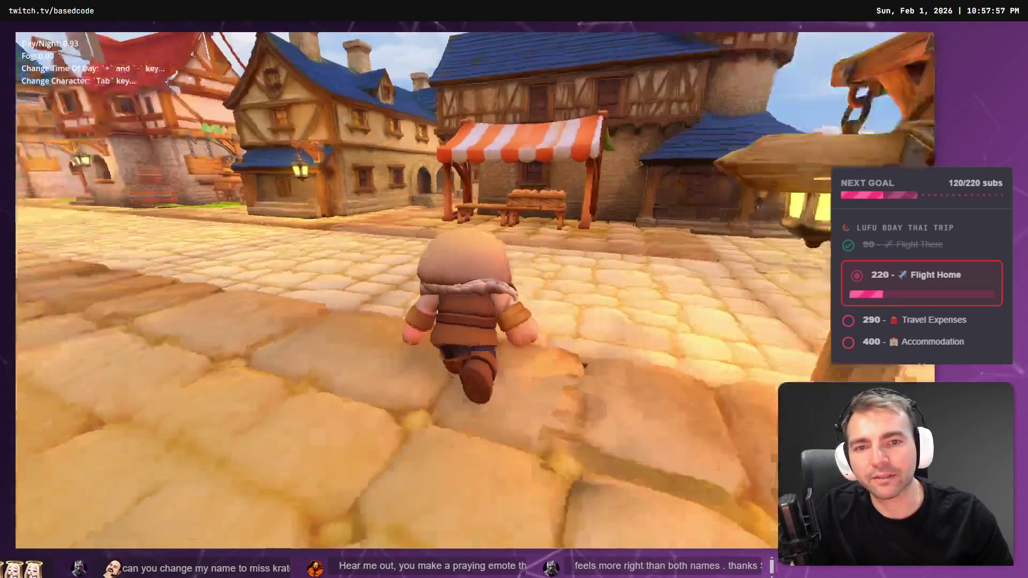
# Turn the hooded character around and walk it toward the church in the running game
pyautogui.press('s')
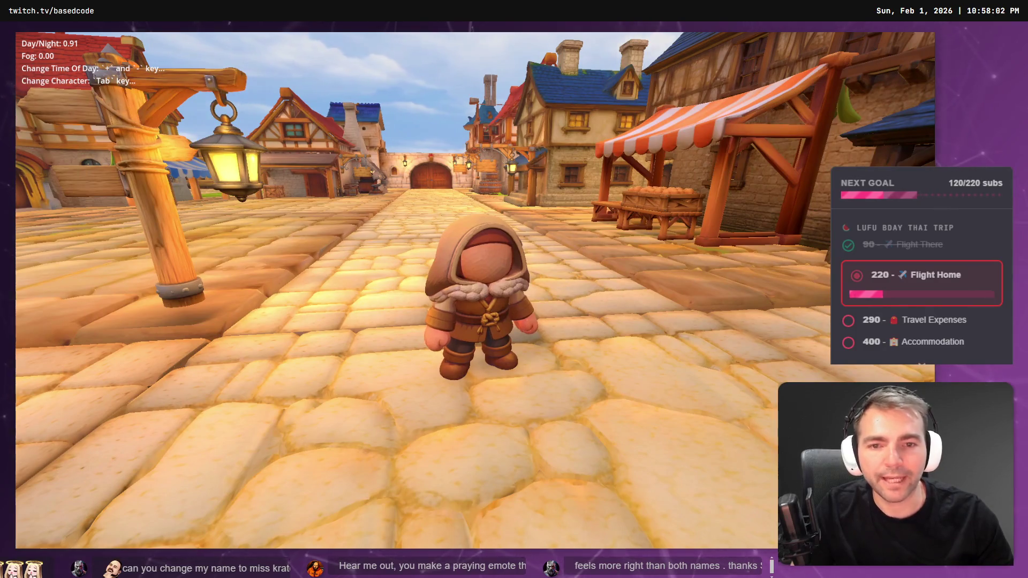
pyautogui.press('w')
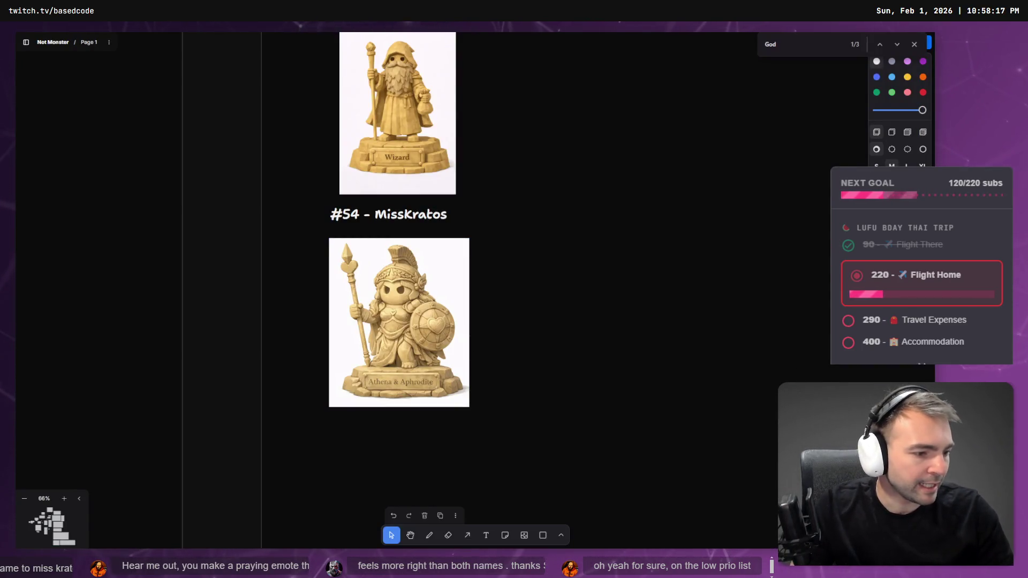
# In the CharacterSwapper scene, select WitchCharacter and open its CharacterRootLocomotion.cs script
pyautogui.hotkey('alt', 'Tab')
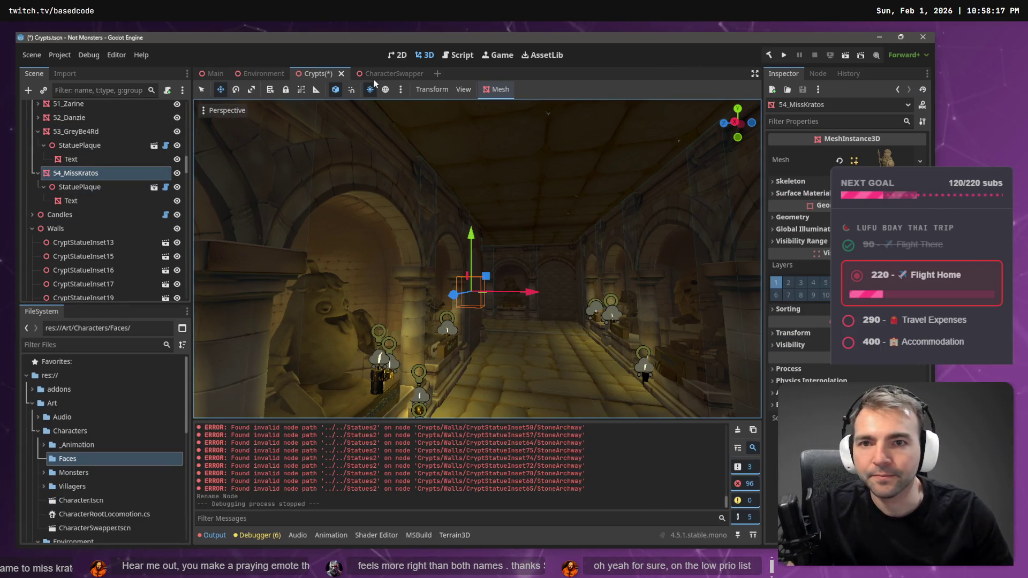
pyautogui.click(379, 74)
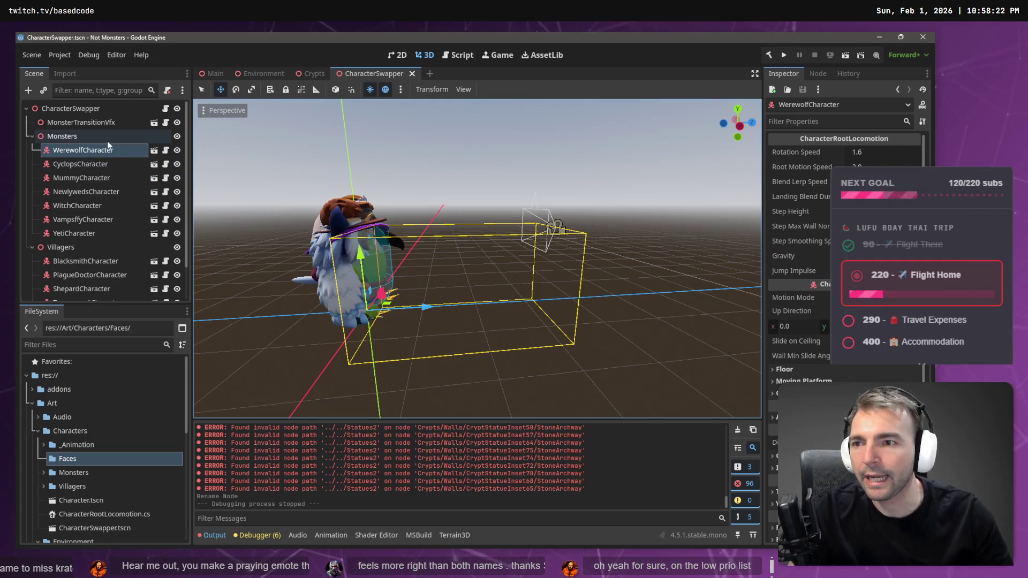
pyautogui.click(84, 164)
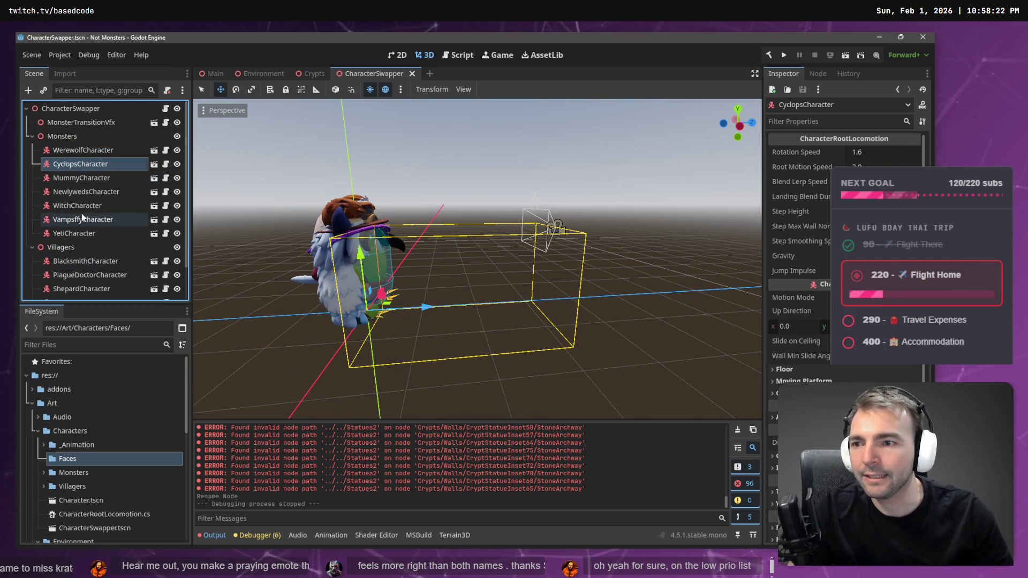
pyautogui.click(82, 208)
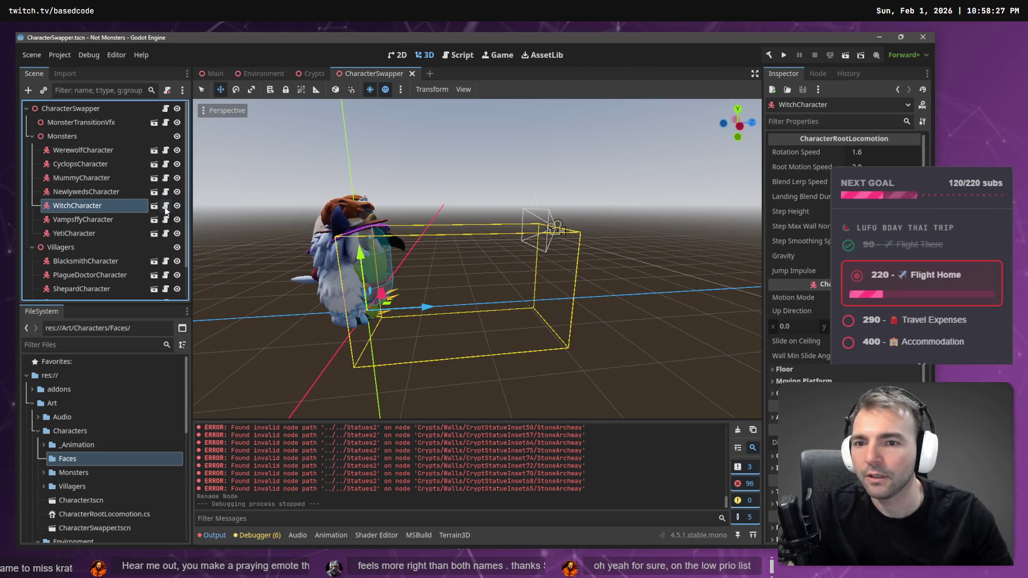
pyautogui.click(166, 207)
pyautogui.click(511, 225)
# Scroll CharacterRootLocomotion.cs down to the snapshot code reading animation-tree conditions
pyautogui.scroll(6, 511, 225)
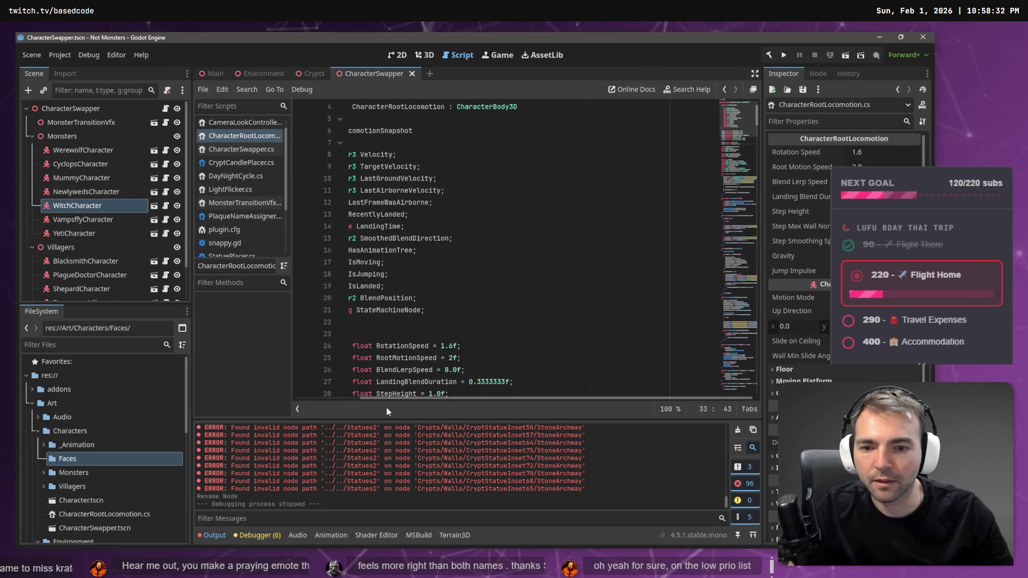
pyautogui.moveTo(388, 397); pyautogui.dragTo(294, 399)
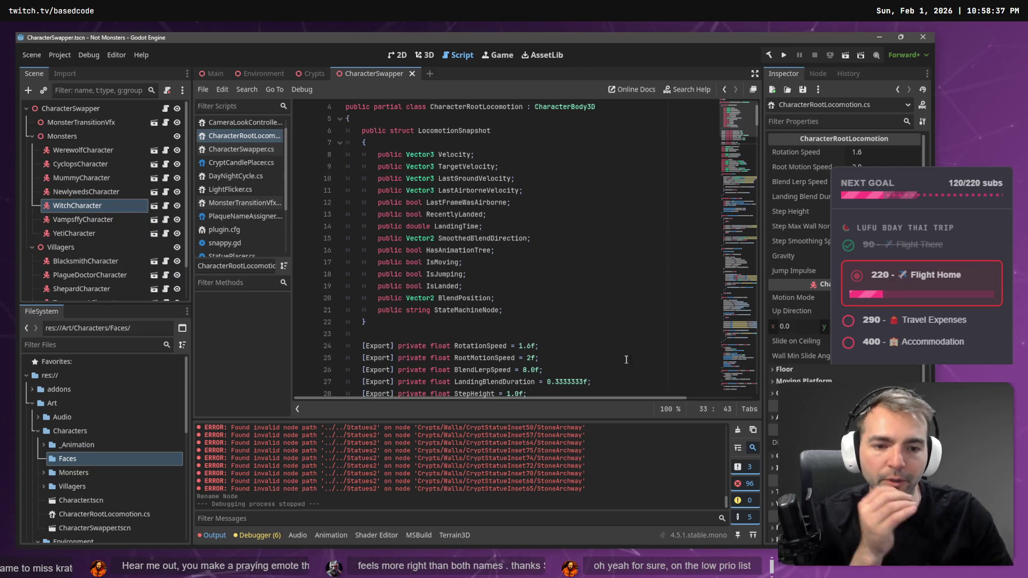
pyautogui.scroll(-8, 577, 343)
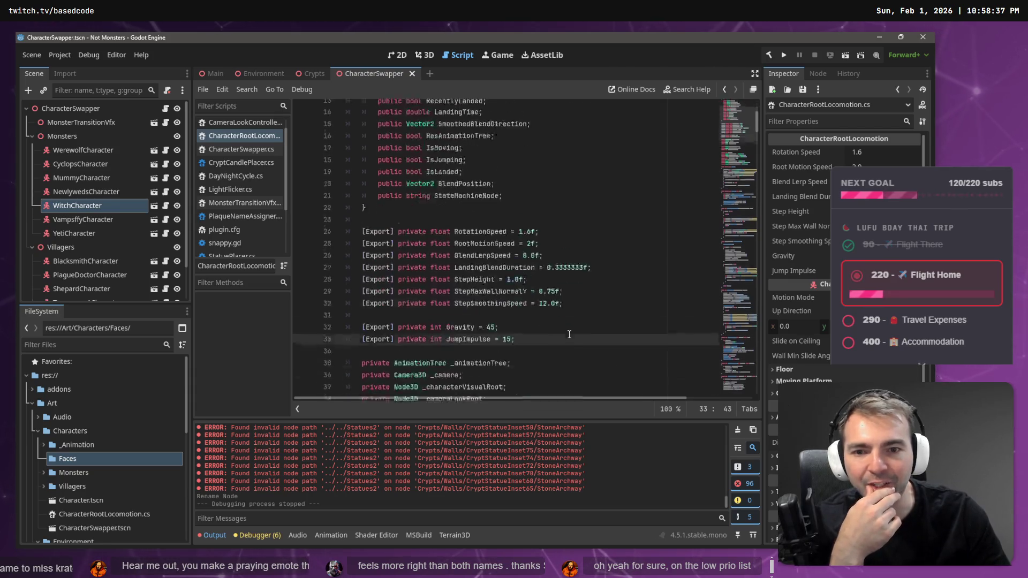
pyautogui.scroll(-4, 568, 321)
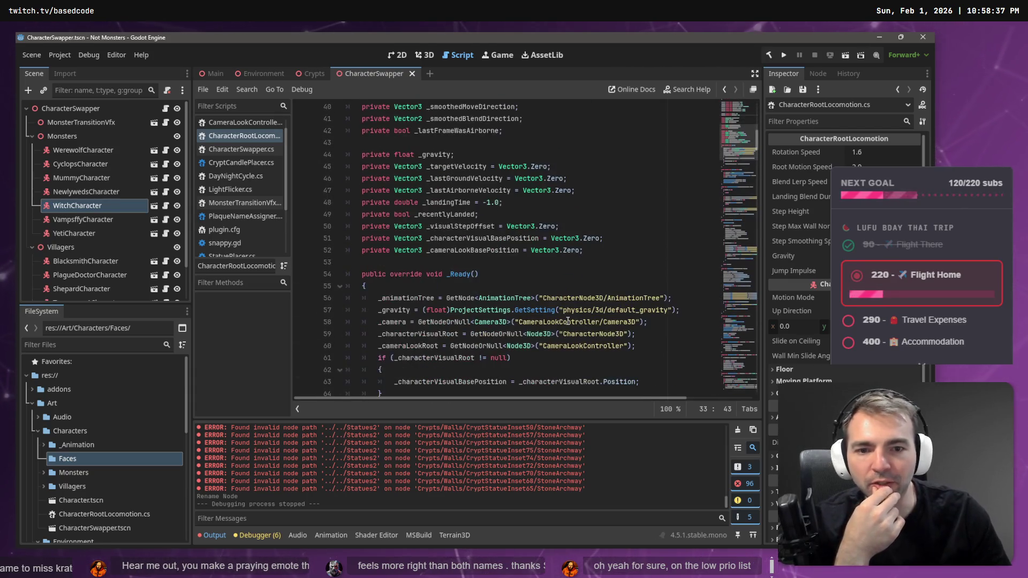
pyautogui.scroll(-5, 566, 321)
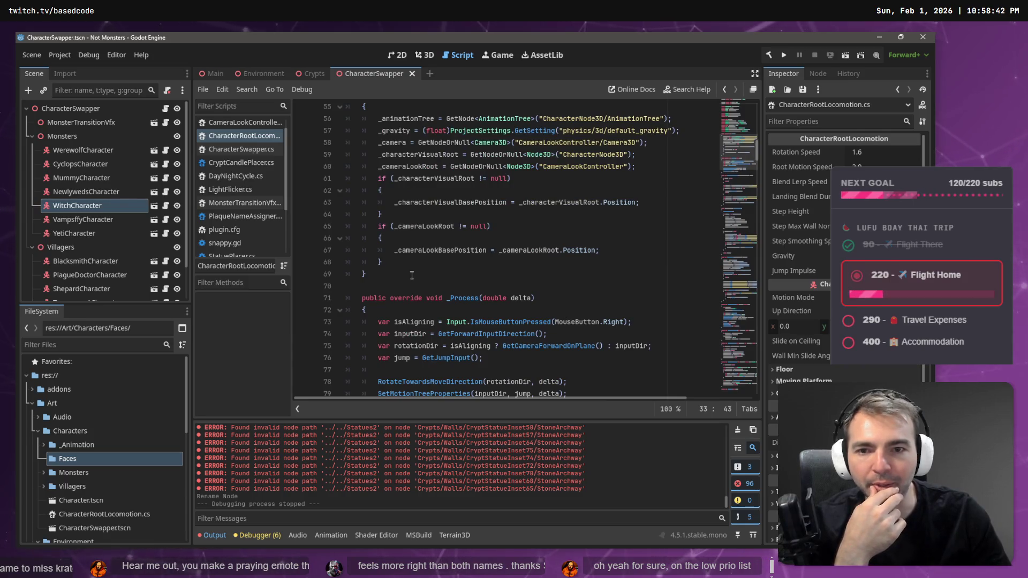
pyautogui.scroll(-8, 412, 275)
pyautogui.scroll(-11, 412, 265)
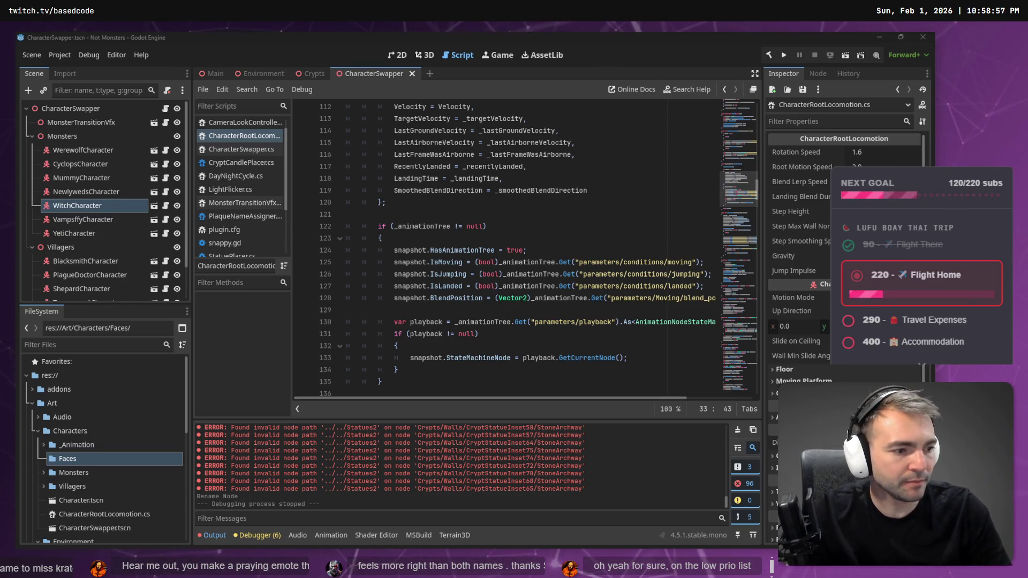
pyautogui.hotkey('alt', 'Tab')
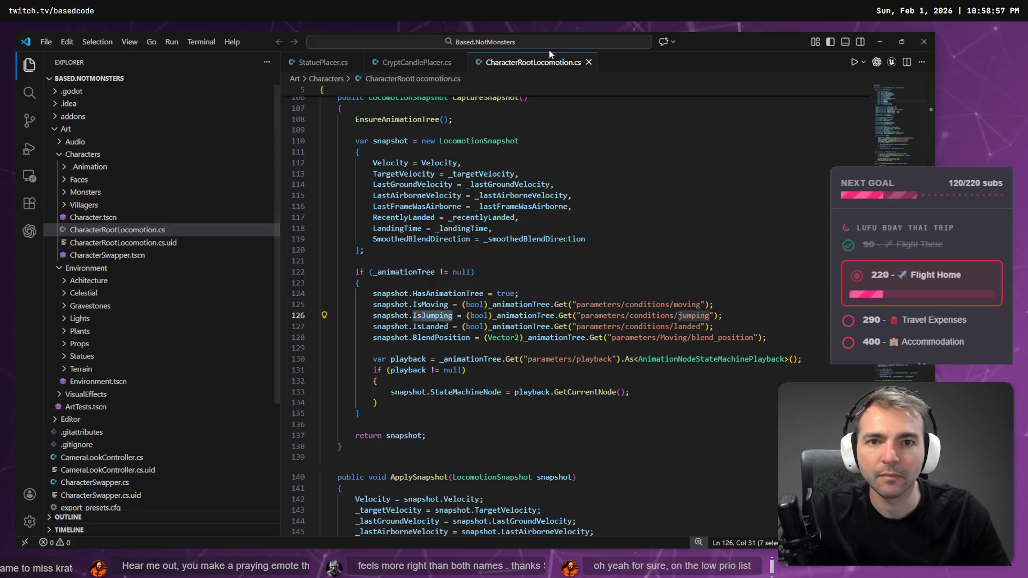
# Close the open scripts, widen the Codex panel, and finish its introduction pages
pyautogui.hotkey('ctrl', 'w')
pyautogui.hotkey('ctrl', 'w')
pyautogui.hotkey('ctrl', 'w')
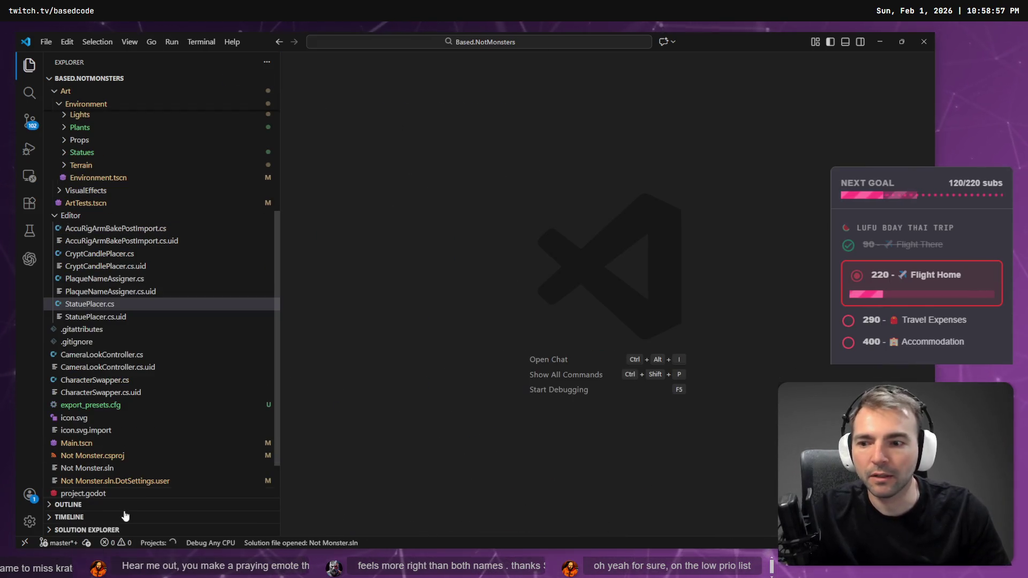
pyautogui.click(30, 259)
pyautogui.moveTo(282, 154)
pyautogui.mouseDown()
pyautogui.moveTo(659, 172)
pyautogui.moveTo(650, 174)
pyautogui.mouseUp()
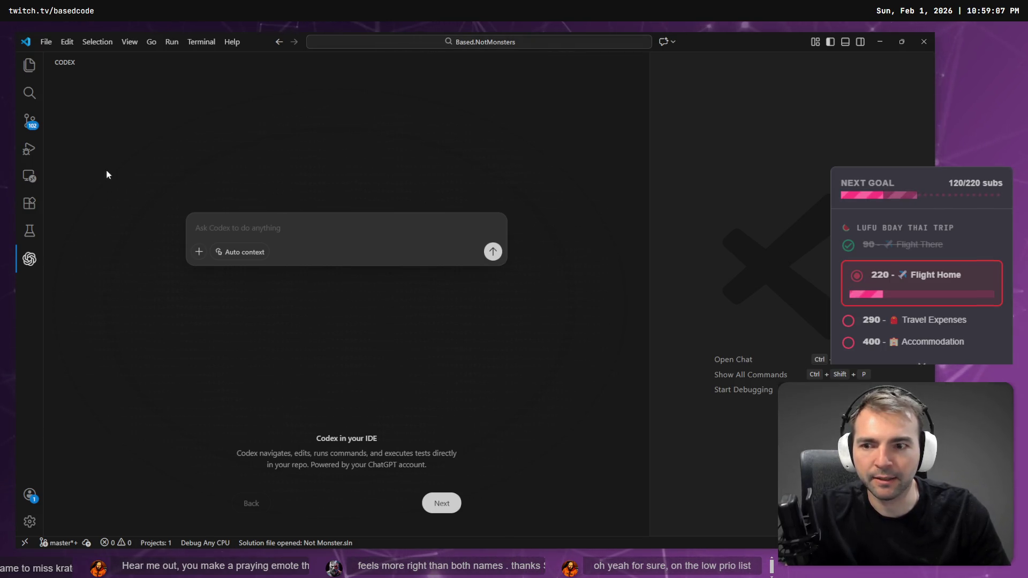
pyautogui.click(440, 504)
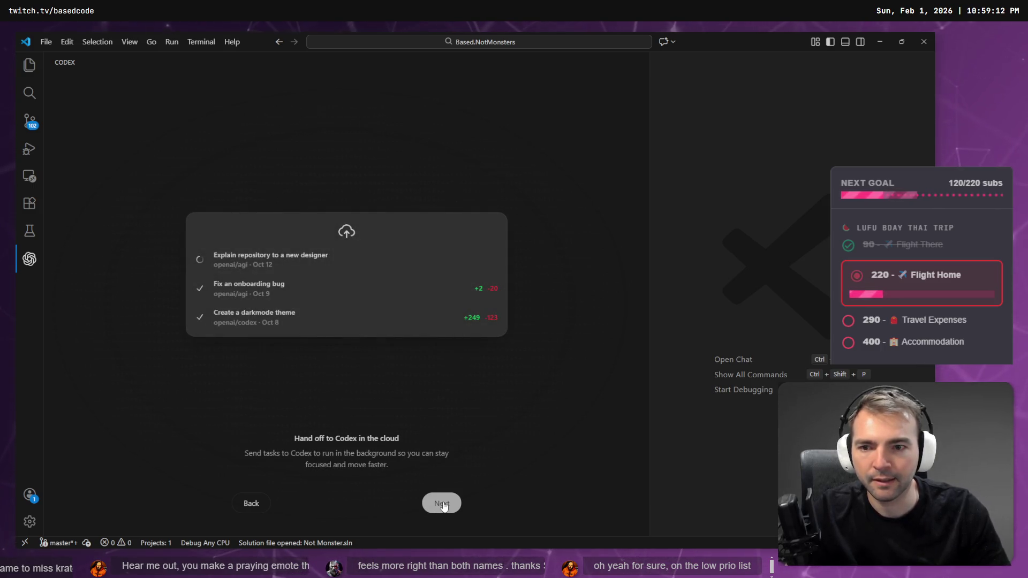
pyautogui.click(443, 504)
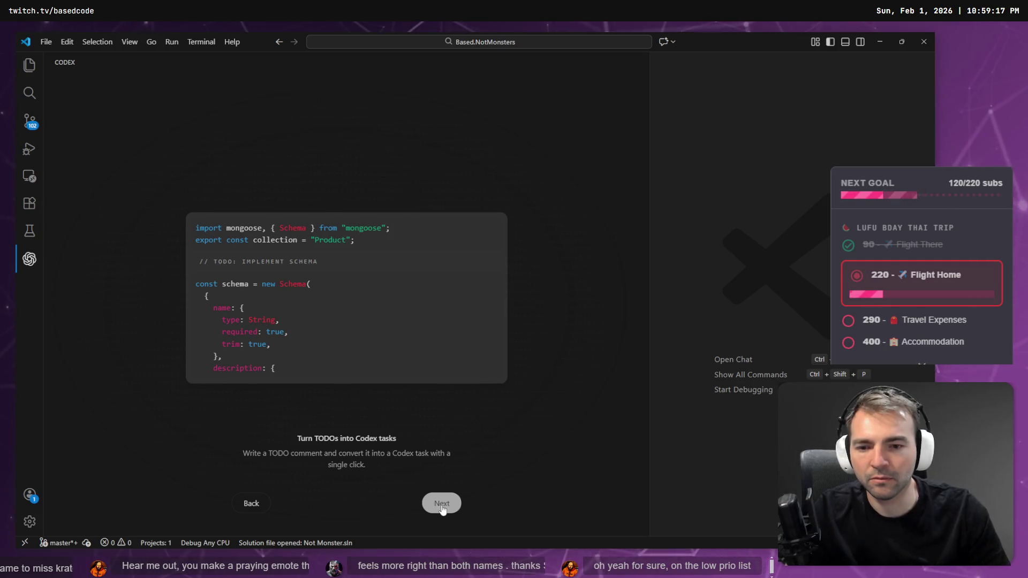
pyautogui.click(442, 504)
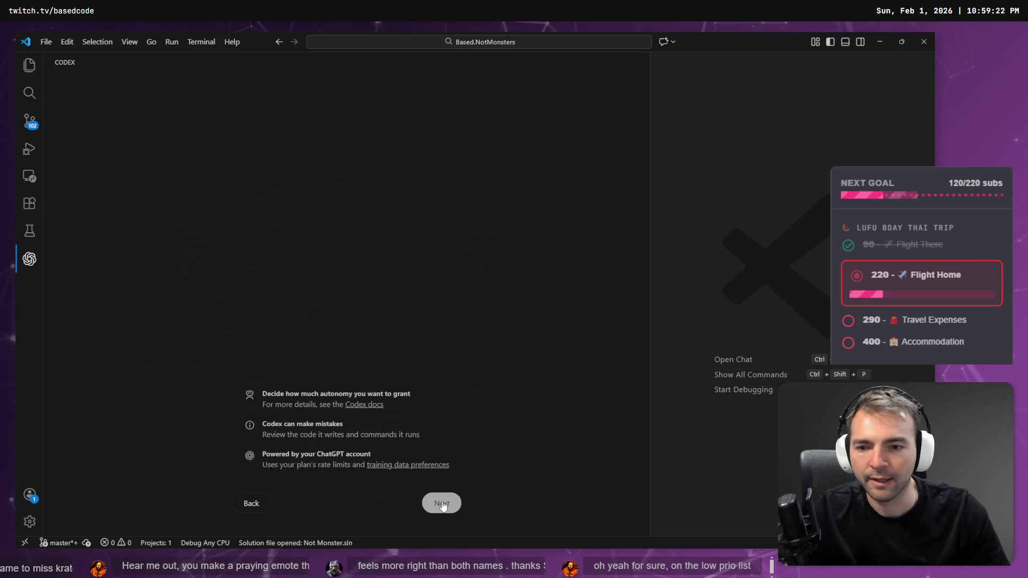
pyautogui.click(443, 505)
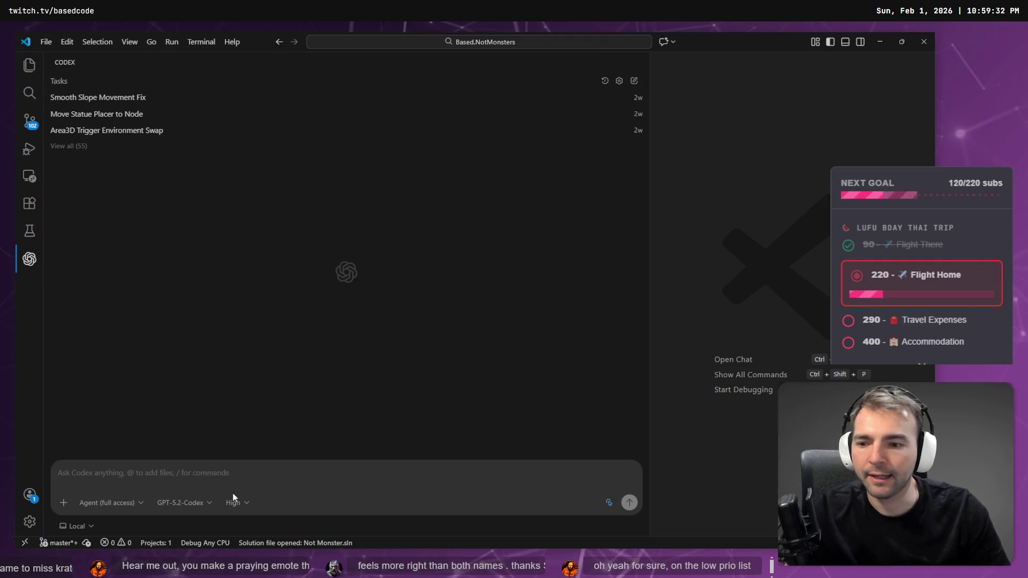
# Try voice dictation for the Codex prompt and check the recently opened projects
pyautogui.press('super+h')
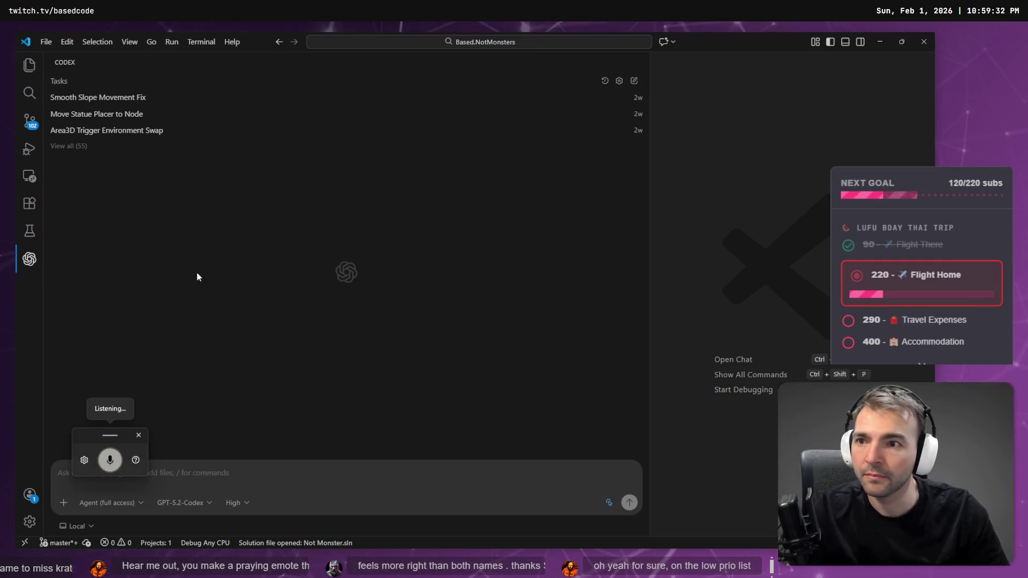
pyautogui.click(46, 42)
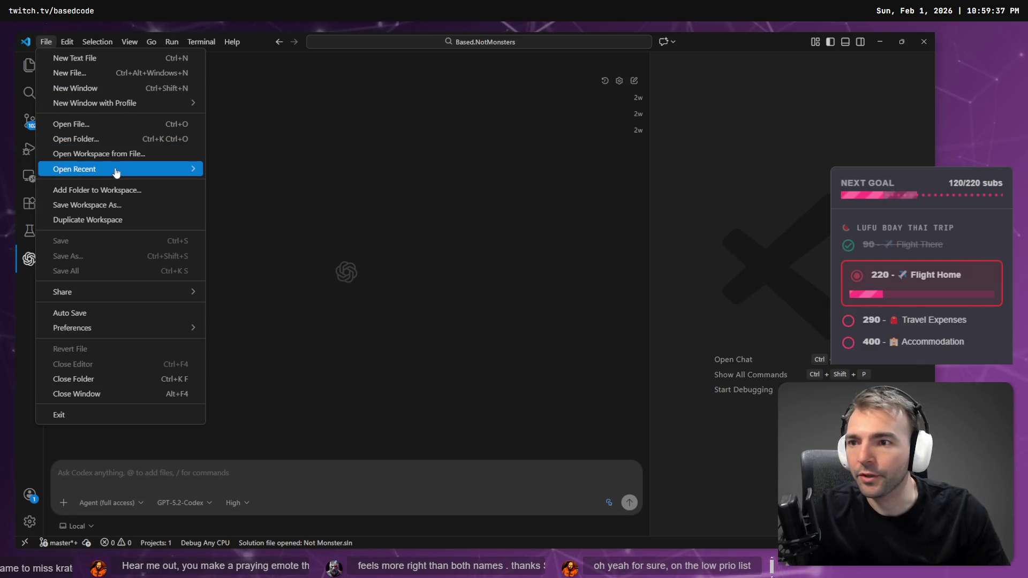
pyautogui.click(427, 317)
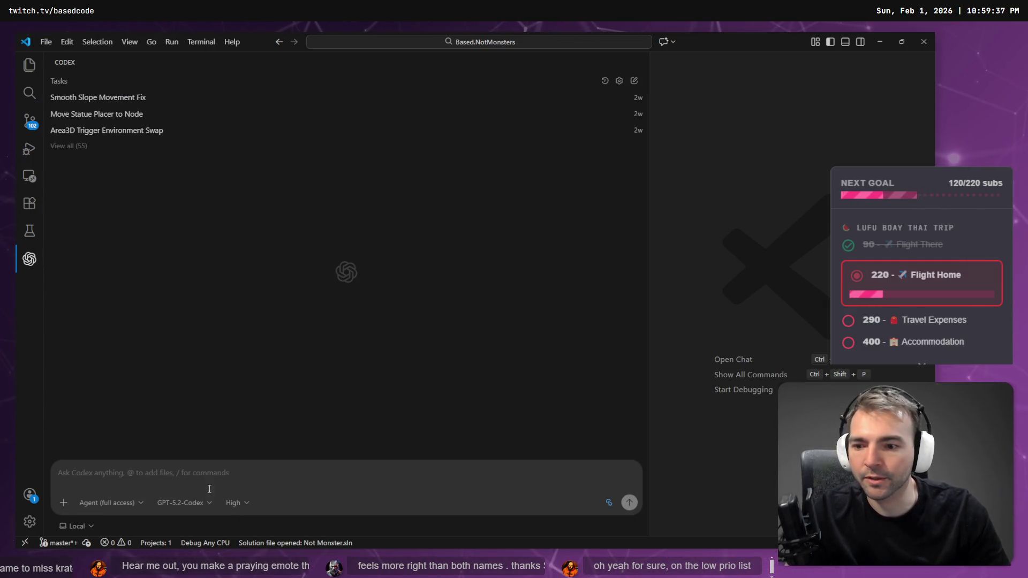
pyautogui.press('super+h')
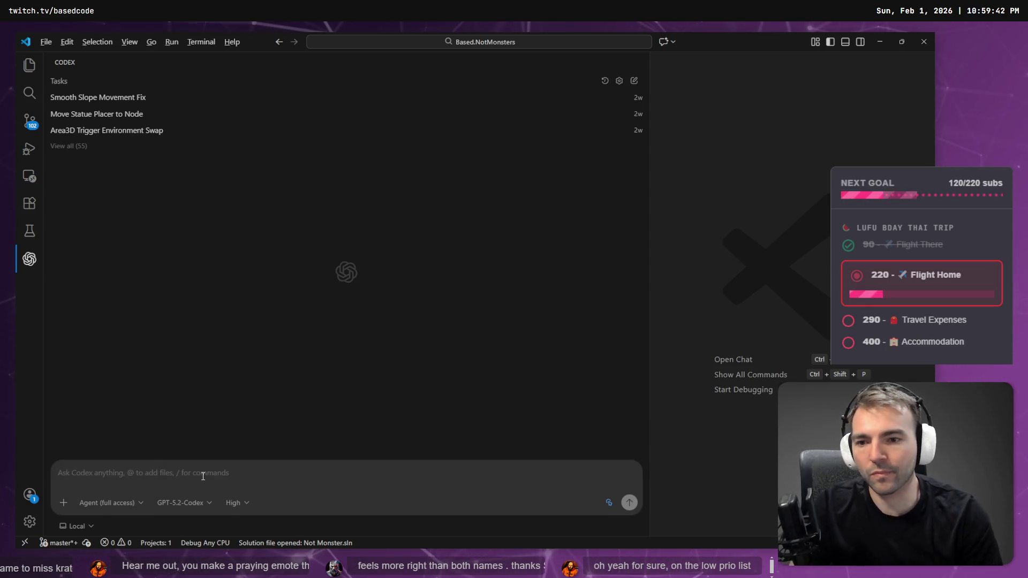
pyautogui.hotkey('alt', 'Tab')
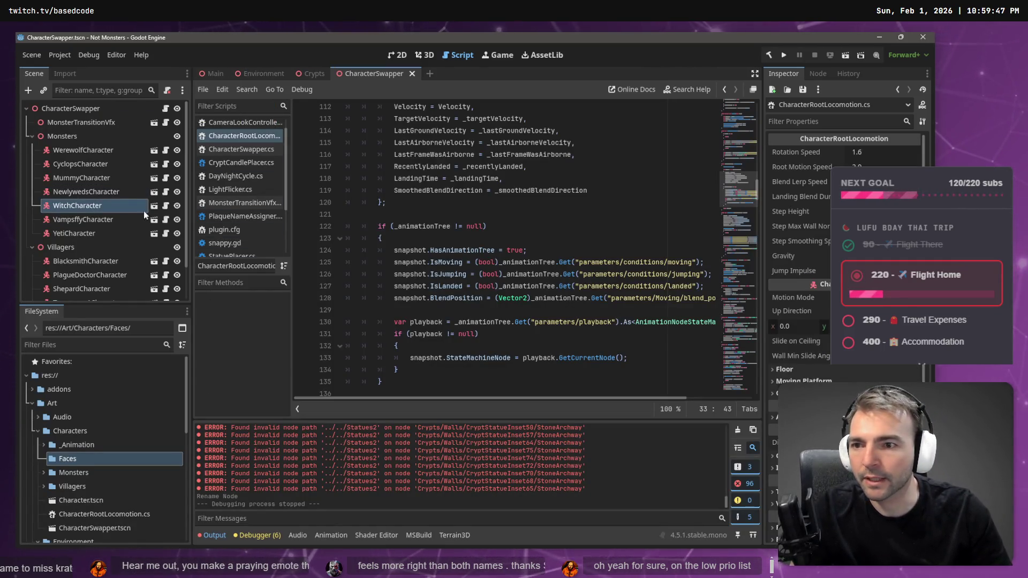
# Open the WitchCharacter scene in the 3D view and select its GeneralSkeleton
pyautogui.click(165, 209)
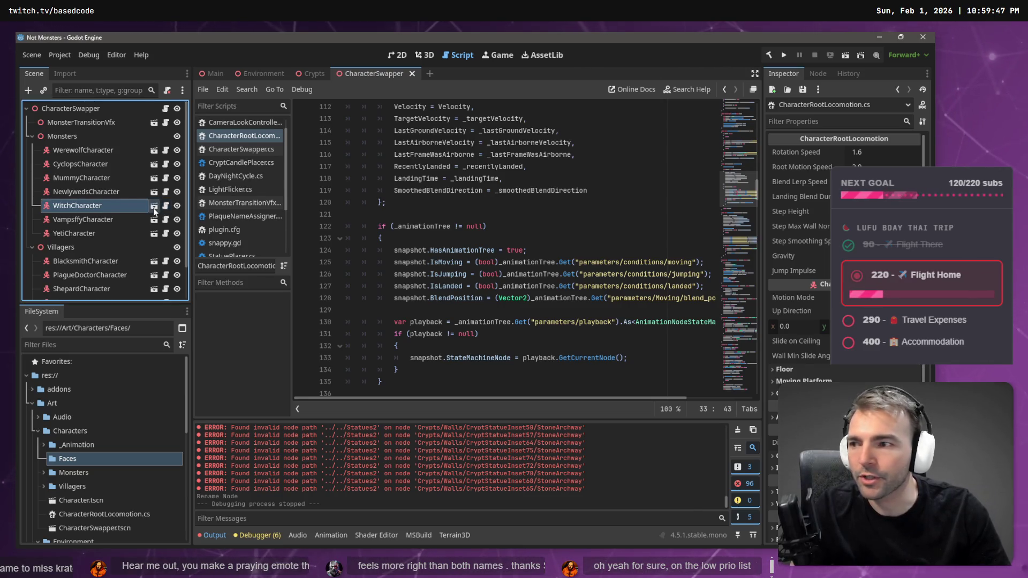
pyautogui.click(154, 208)
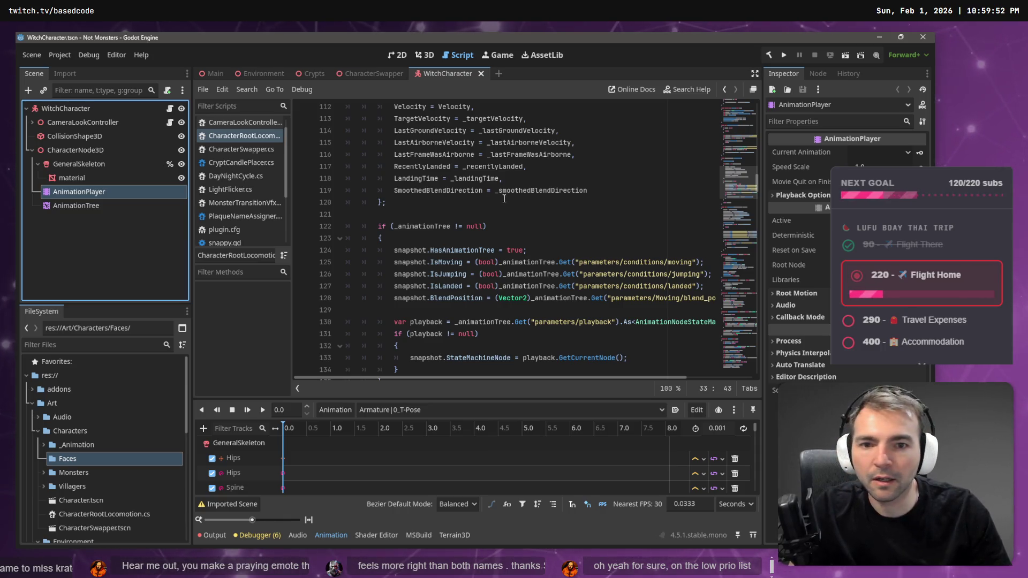
pyautogui.click(424, 56)
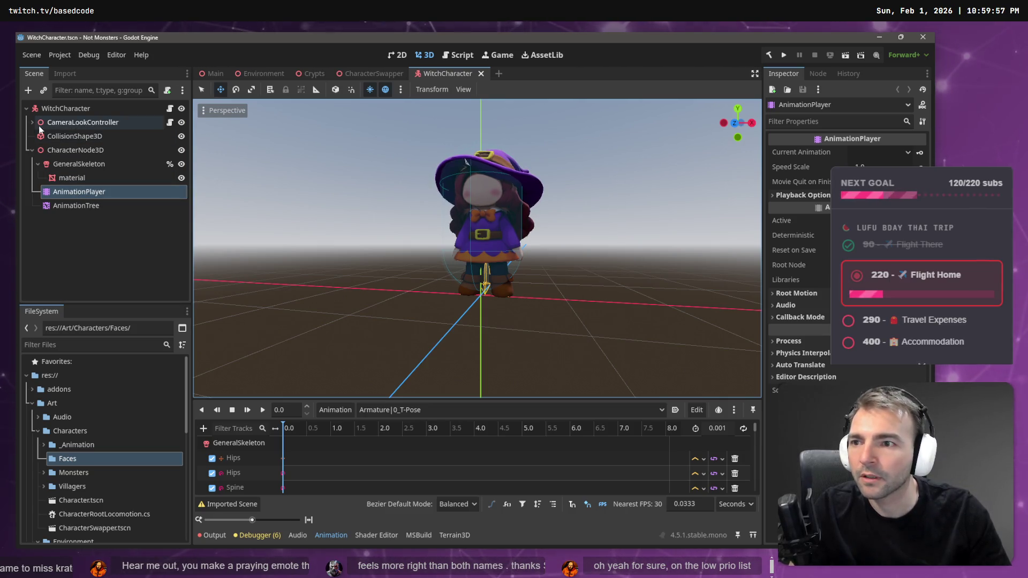
pyautogui.click(66, 107)
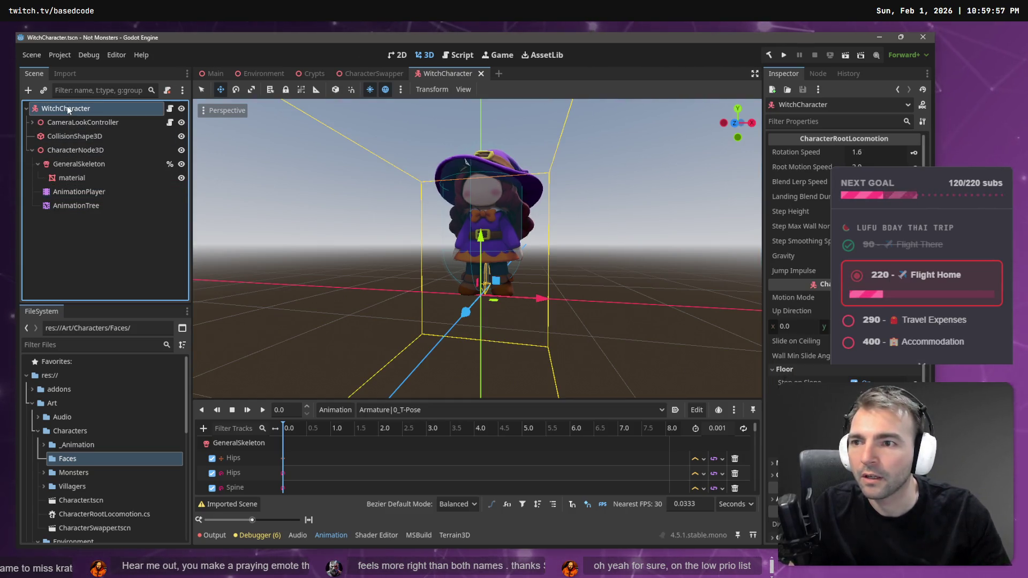
pyautogui.click(80, 164)
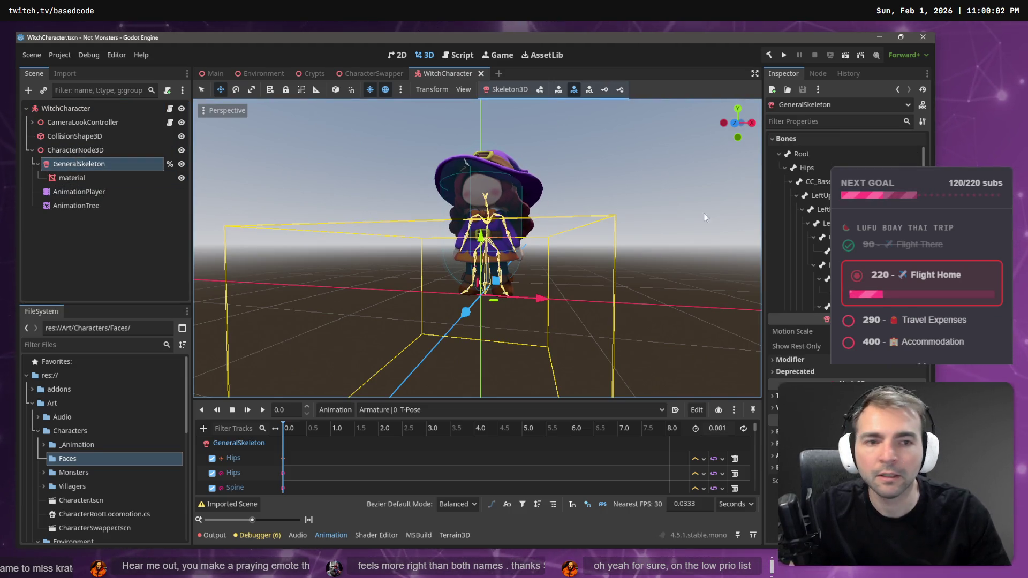
# Orbit around the witch and capture a screenshot of the Scene dock tree
pyautogui.moveTo(668, 207); pyautogui.dragTo(696, 208)
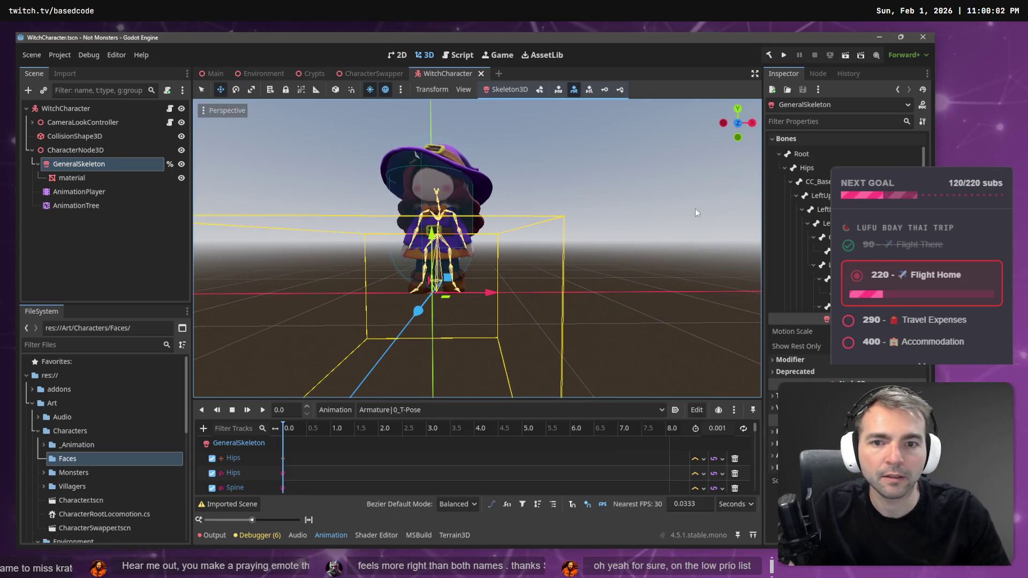
pyautogui.press('ctrl+Print')
pyautogui.moveTo(24, 100)
pyautogui.mouseDown()
pyautogui.moveTo(185, 234)
pyautogui.moveTo(188, 215)
pyautogui.mouseUp()
pyautogui.hotkey('alt', 'Tab')
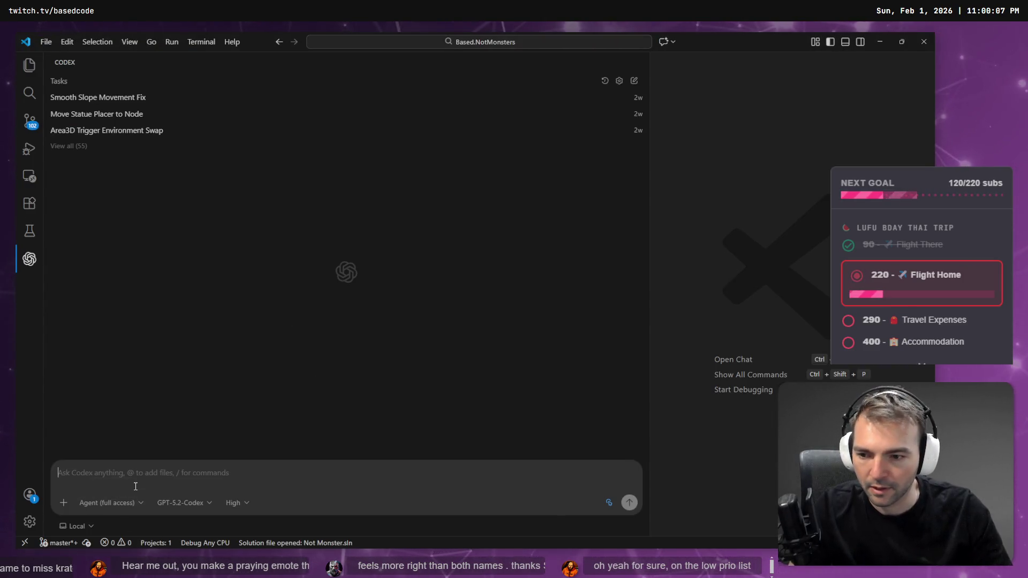
# Capture a screenshot of GeneralSkeleton's bones list in the Godot Inspector
pyautogui.press('super+h')
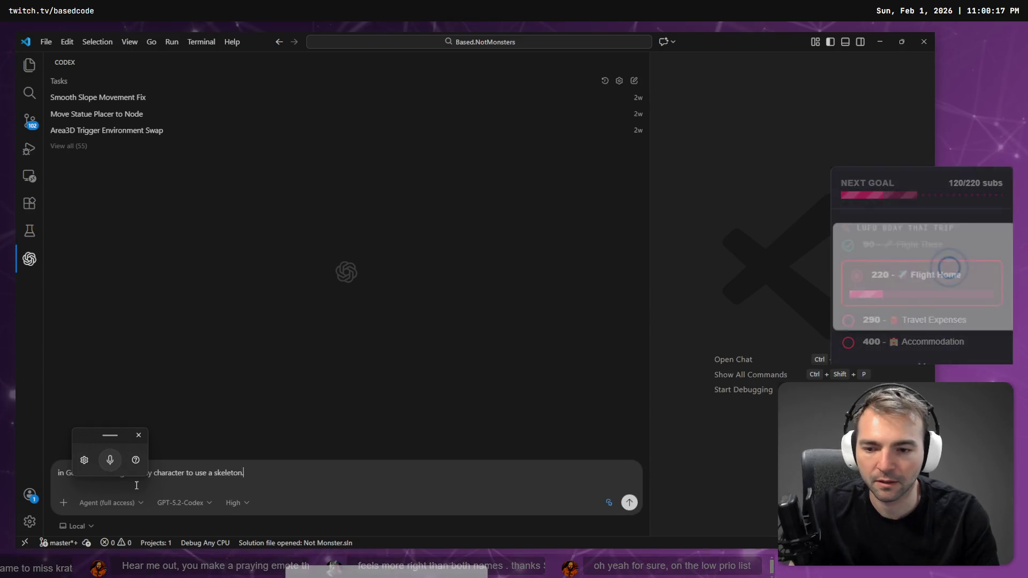
pyautogui.hotkey('alt', 'Tab')
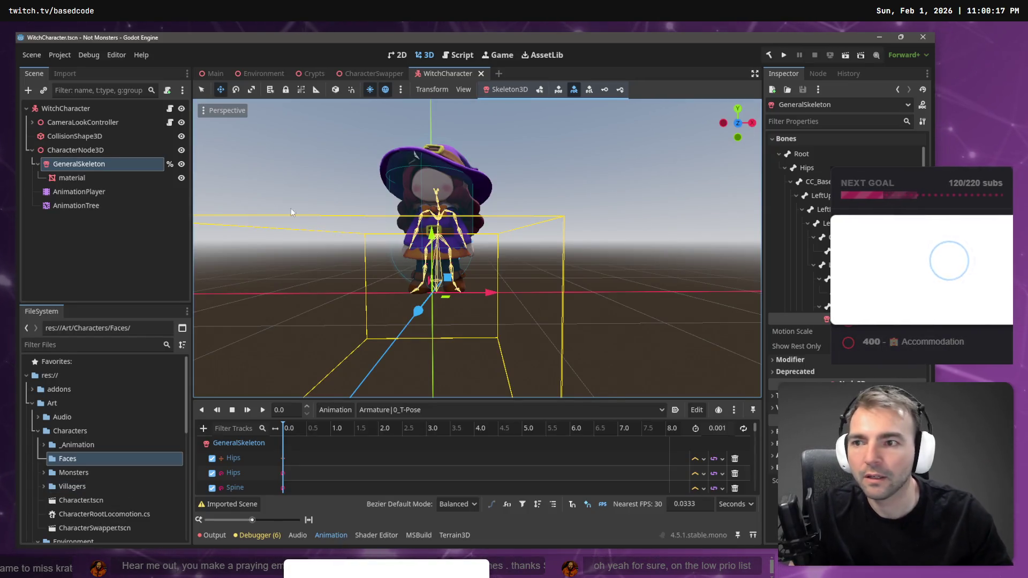
pyautogui.press('super+shift+s')
pyautogui.moveTo(768, 135); pyautogui.dragTo(924, 317)
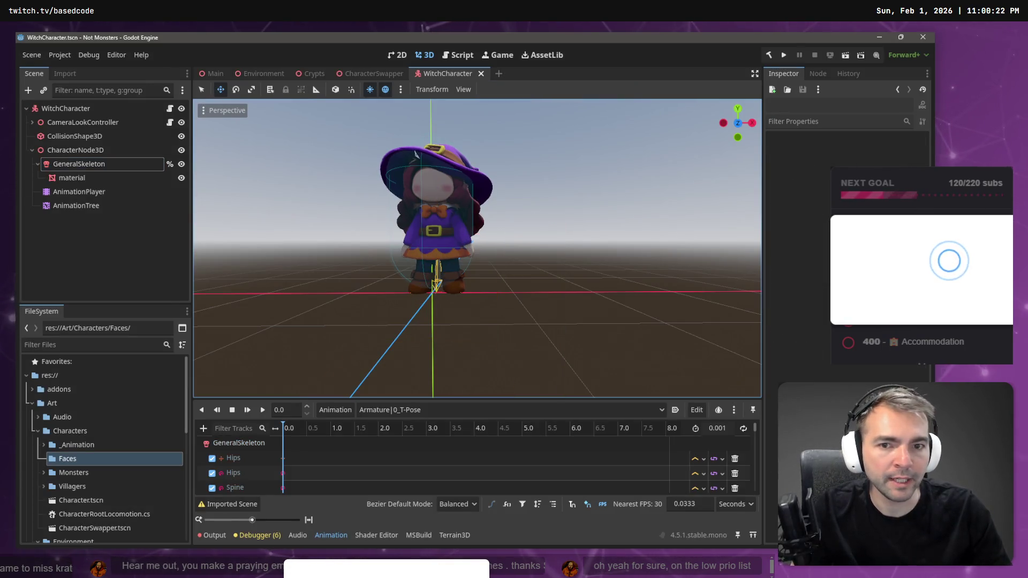
pyautogui.click(76, 163)
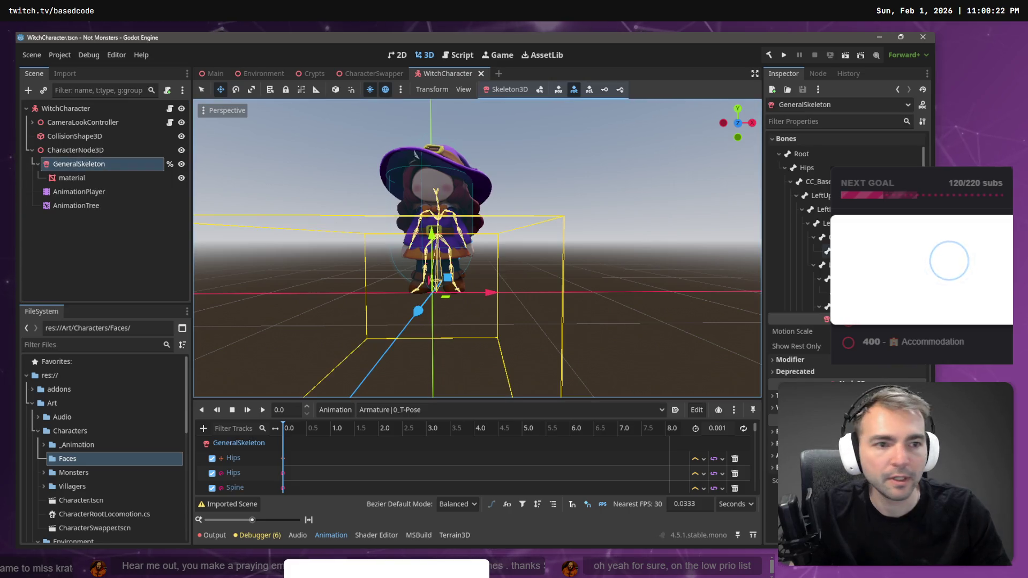
pyautogui.scroll(-10, 846, 241)
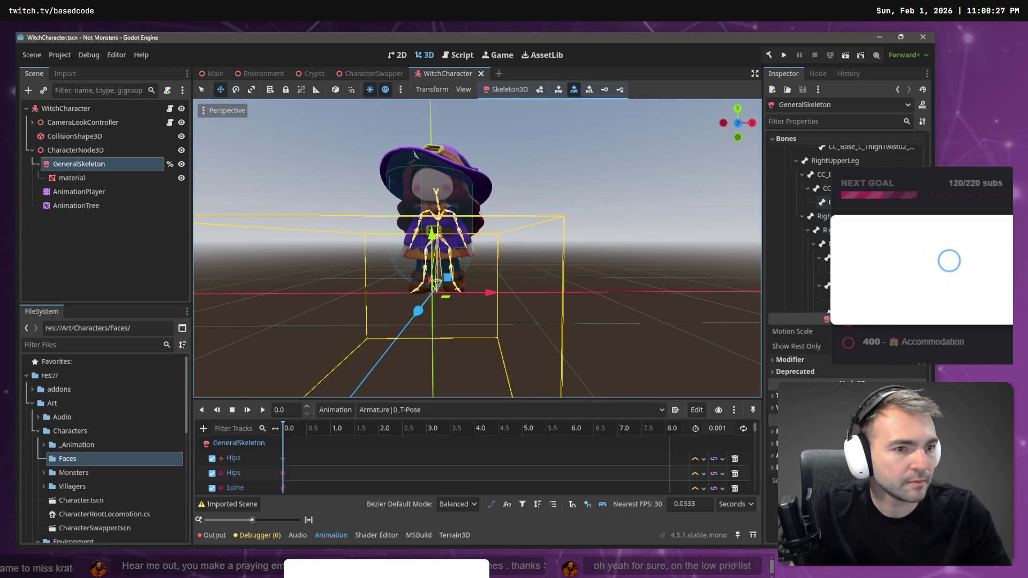
pyautogui.scroll(-8, 846, 241)
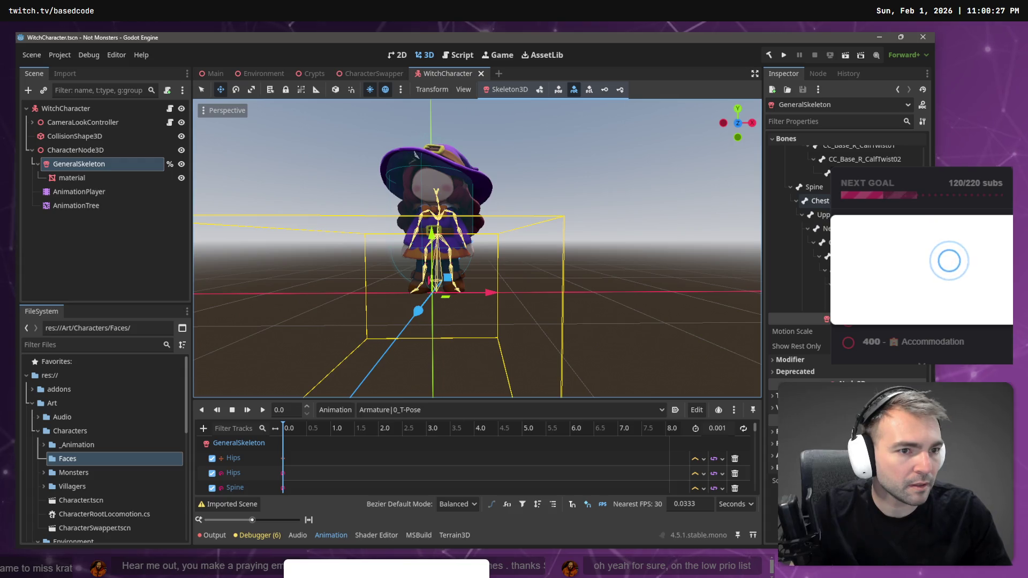
pyautogui.scroll(-1, 846, 241)
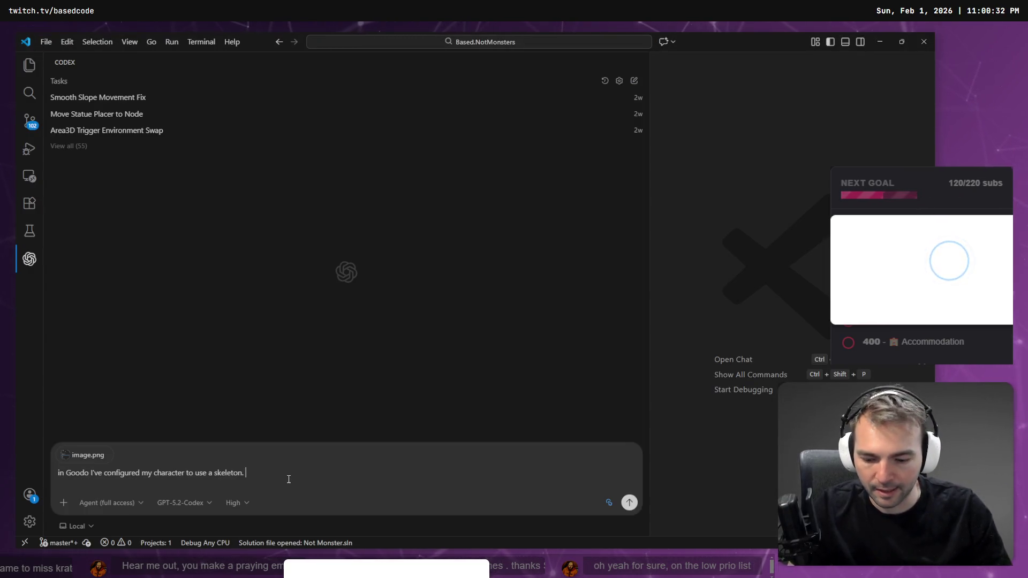
# Dictate the question about attaching an object to a skeleton bone, then select and copy it
pyautogui.press('super+h')
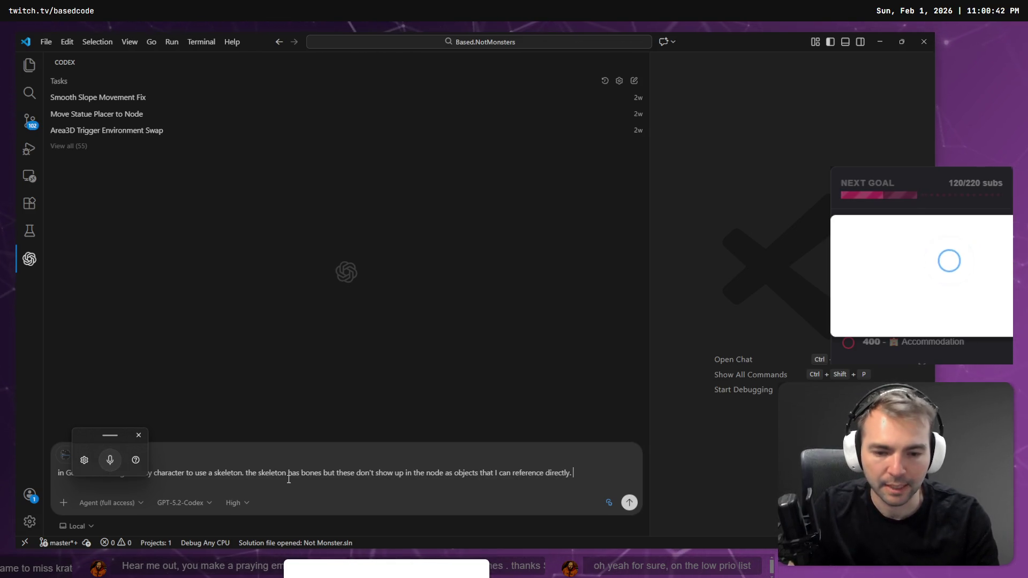
pyautogui.press('super+h')
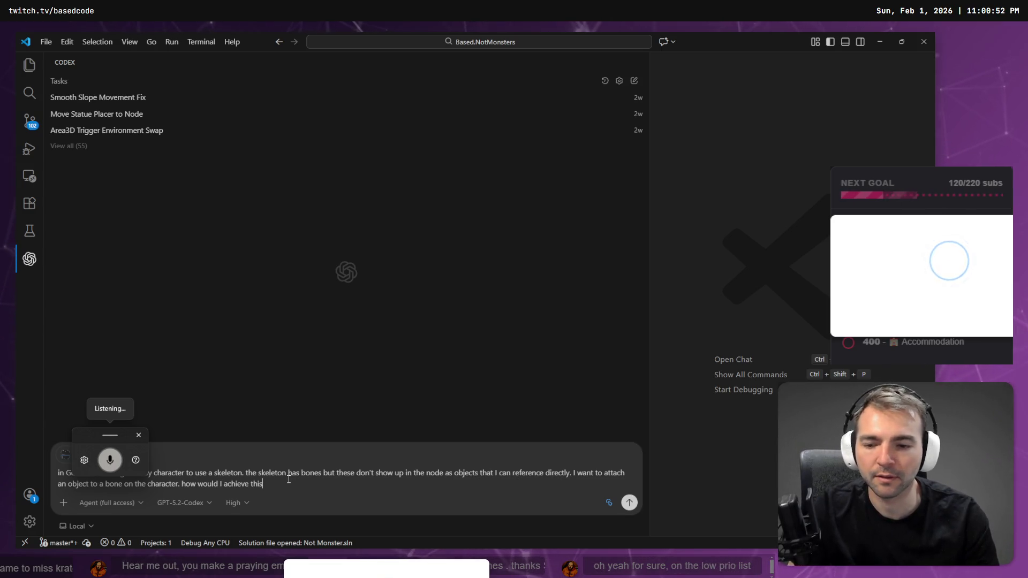
pyautogui.hotkey('ctrl', 'a')
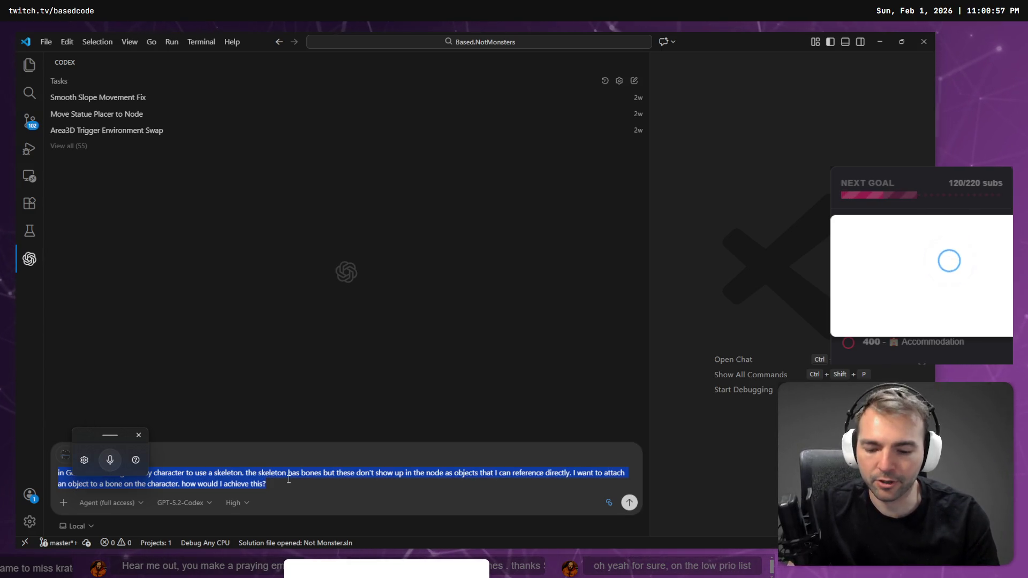
pyautogui.hotkey('alt', 'Tab')
pyautogui.hotkey('alt', 'Tab')
pyautogui.hotkey('alt', 'Tab')
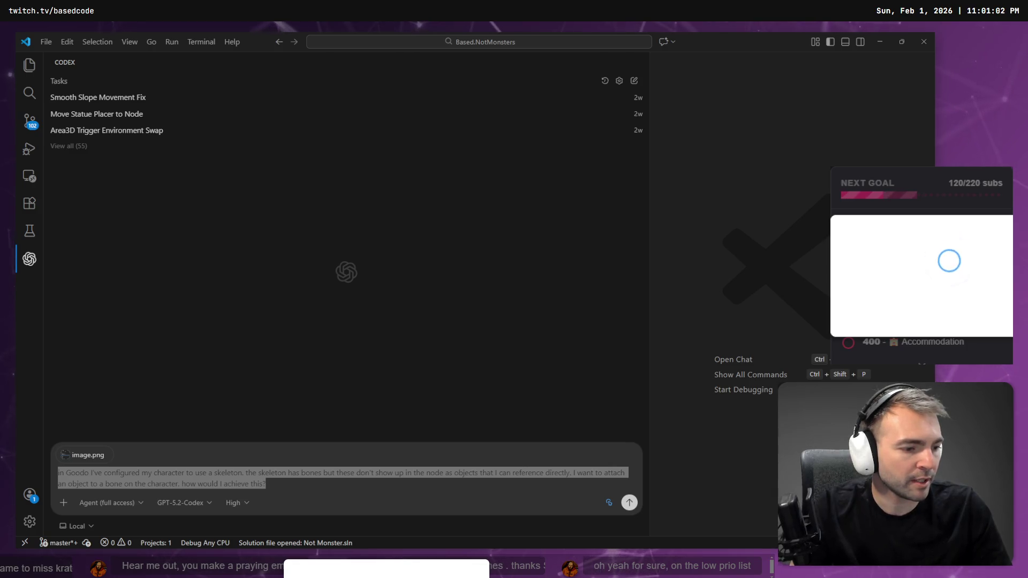
# Paste the bone question into ChatGPT at chatgpt.com, fix its opening to 'In Godot', and send it
pyautogui.hotkey('alt', 'Tab')
pyautogui.hotkey('ctrl', 't')
pyautogui.write('chatgpt.com')
pyautogui.press('Return')
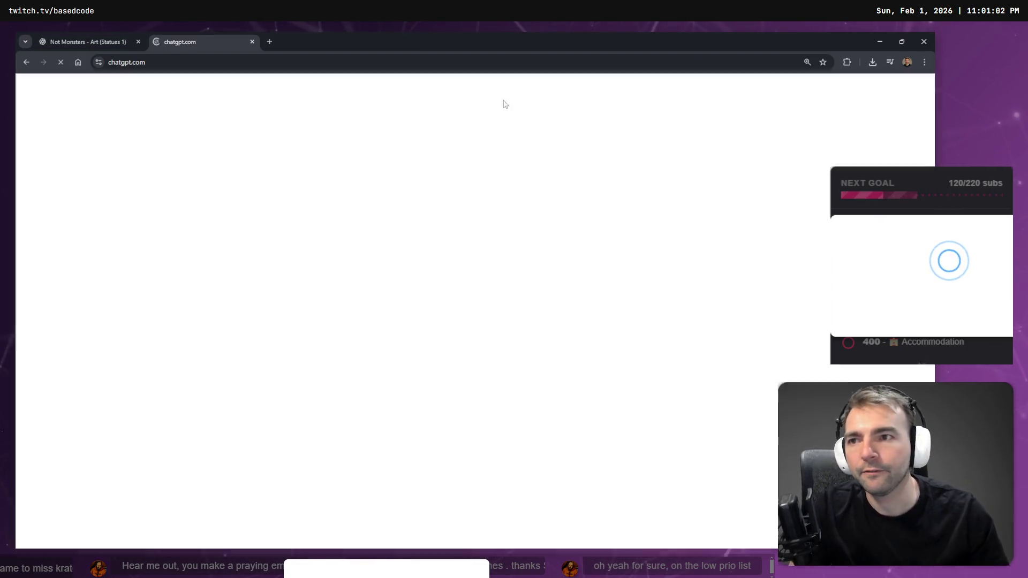
pyautogui.hotkey('ctrl', 'v')
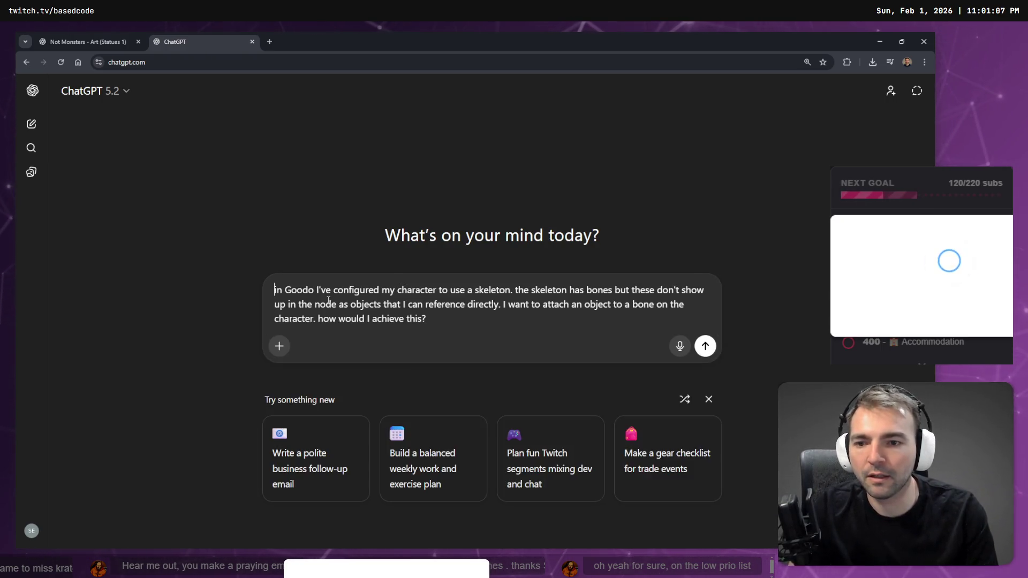
pyautogui.press('Delete')
pyautogui.write('In G')
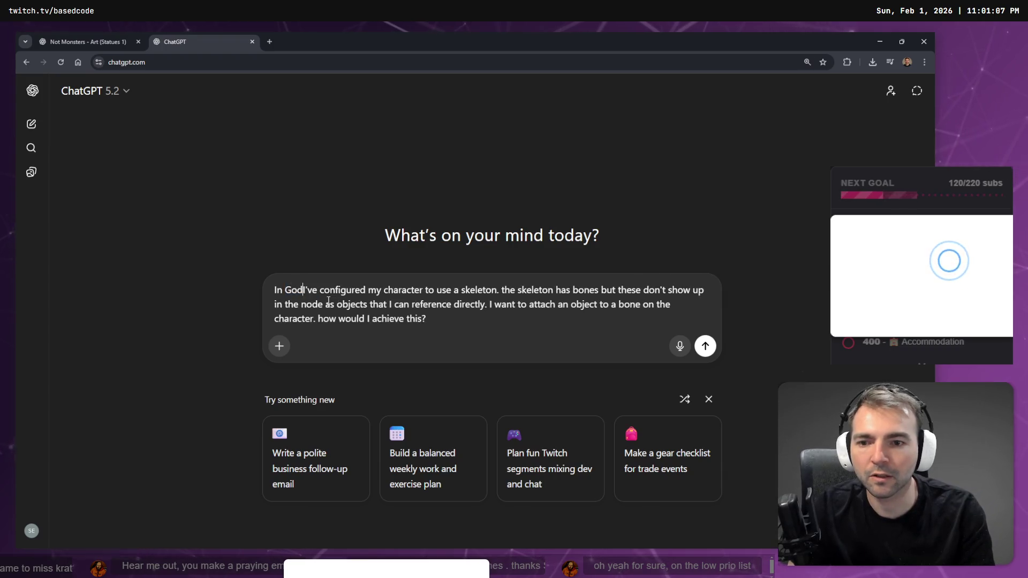
pyautogui.write('odot')
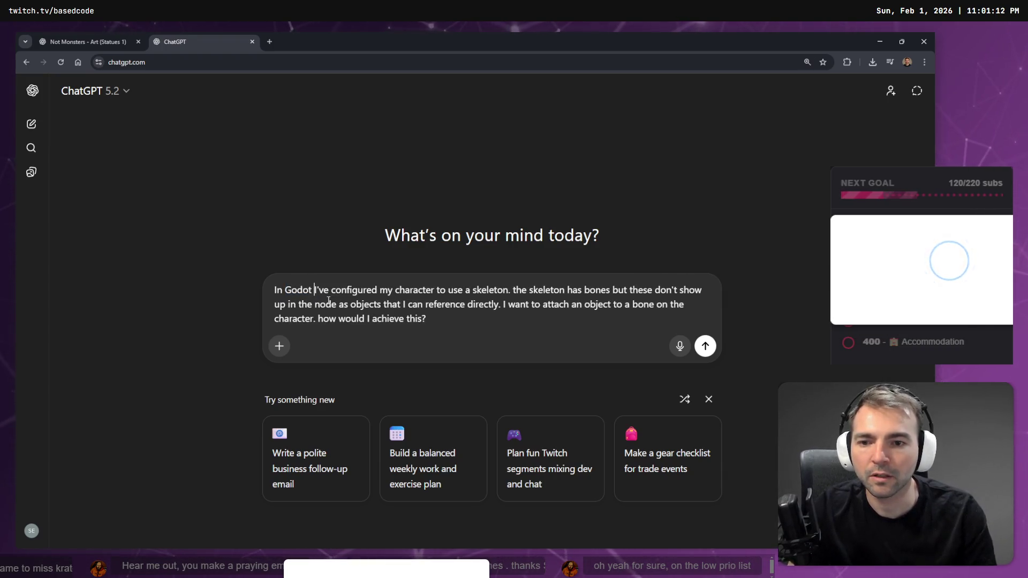
pyautogui.press('Return')
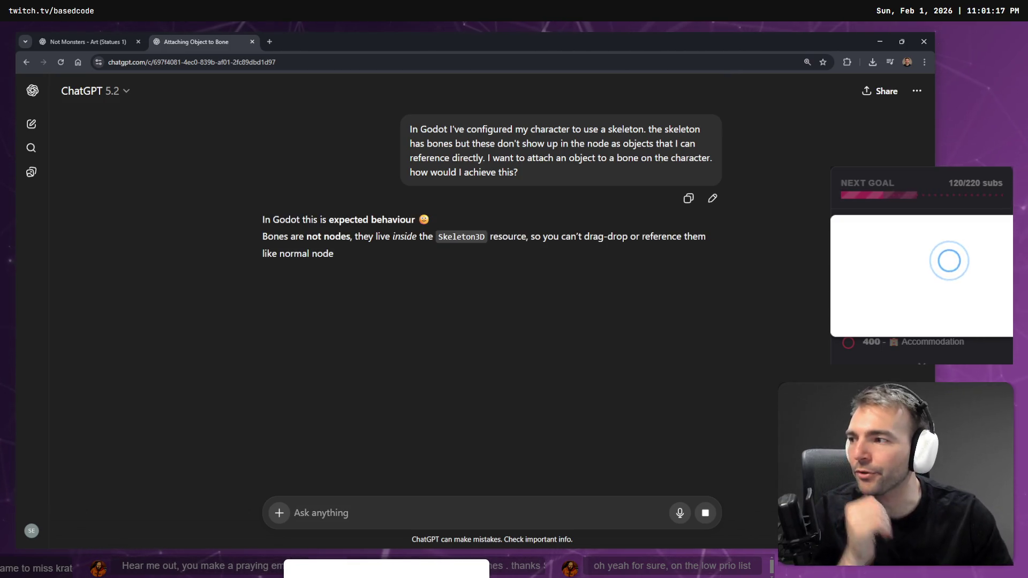
pyautogui.hotkey('alt', 'Tab')
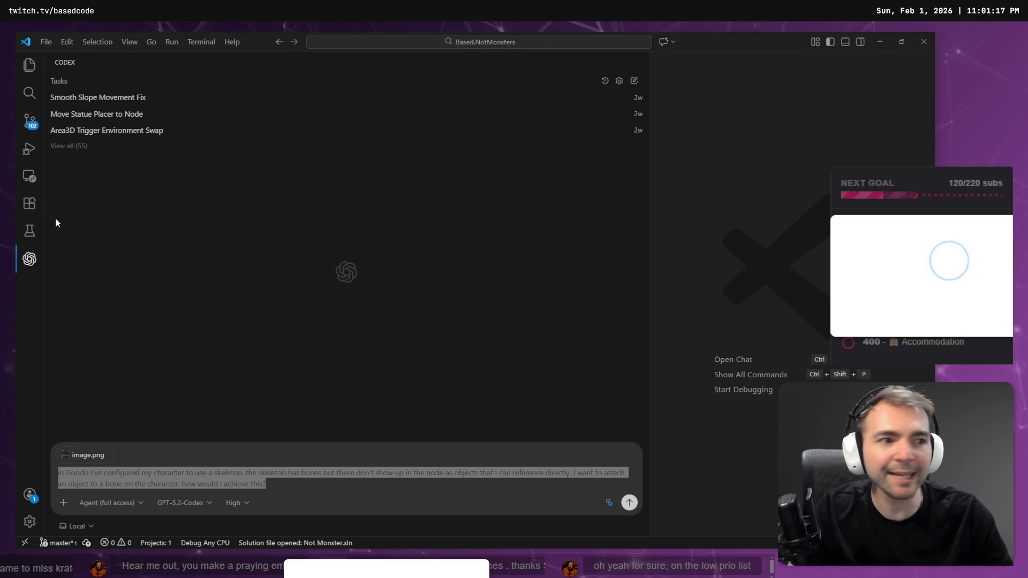
# Add a BoneAttachment3D child under GeneralSkeleton, found by searching 'boneat'
pyautogui.hotkey('alt', 'Tab')
pyautogui.rightClick(91, 166)
pyautogui.click(128, 172)
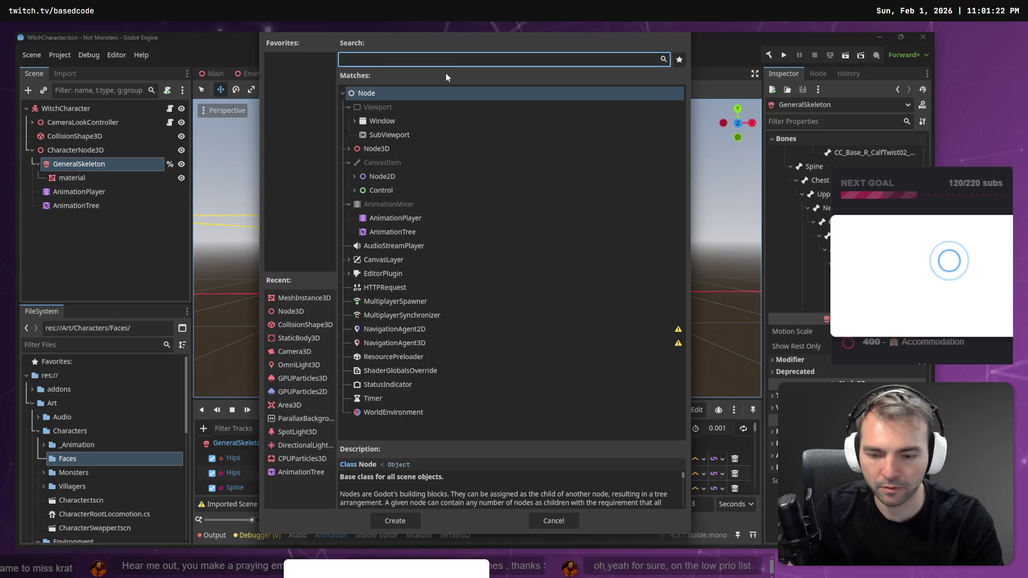
pyautogui.write('boneat')
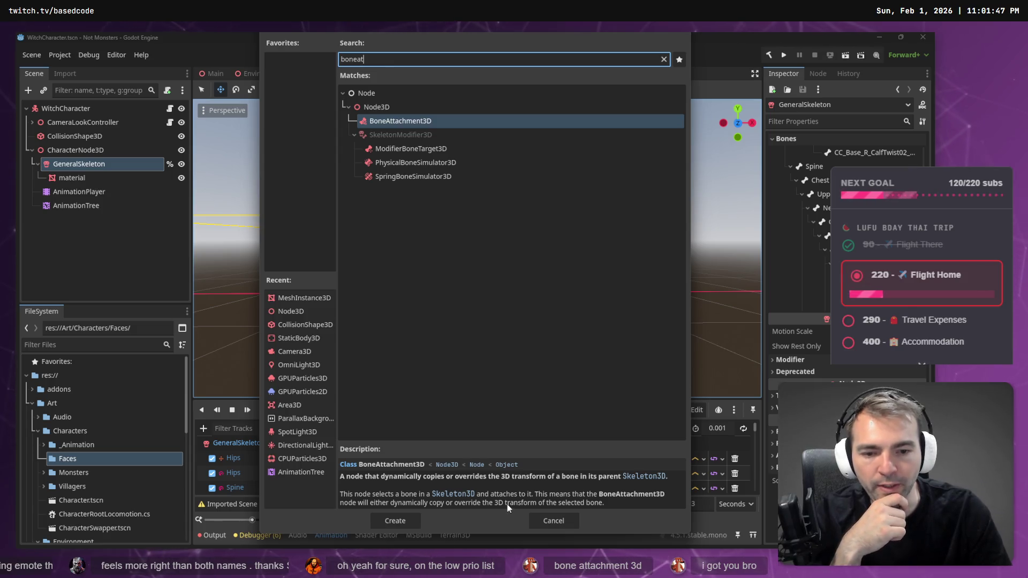
pyautogui.doubleClick(407, 121)
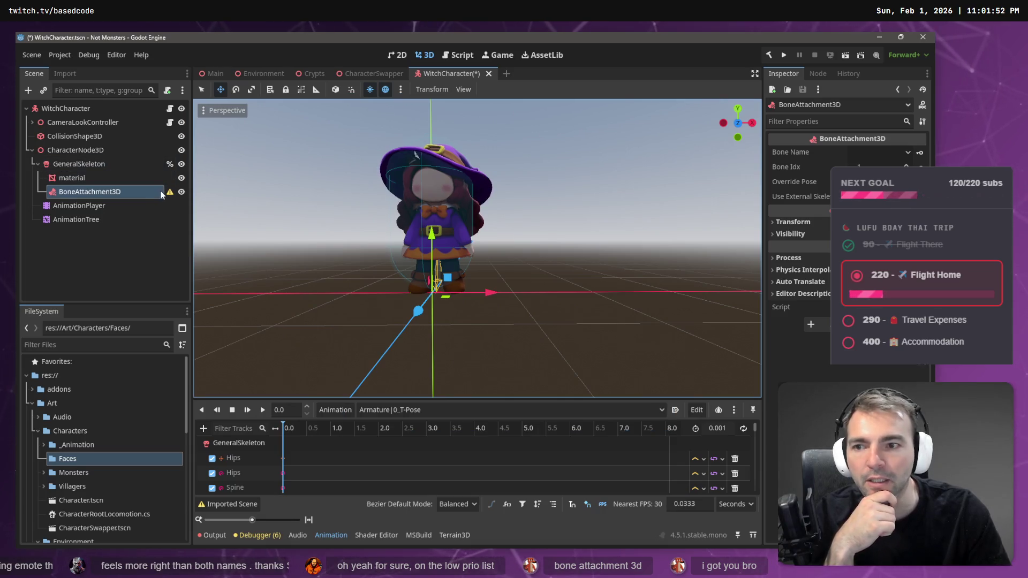
# Set the BoneAttachment3D's Bone Name to Head
pyautogui.click(897, 153)
pyautogui.scroll(-10, 884, 214)
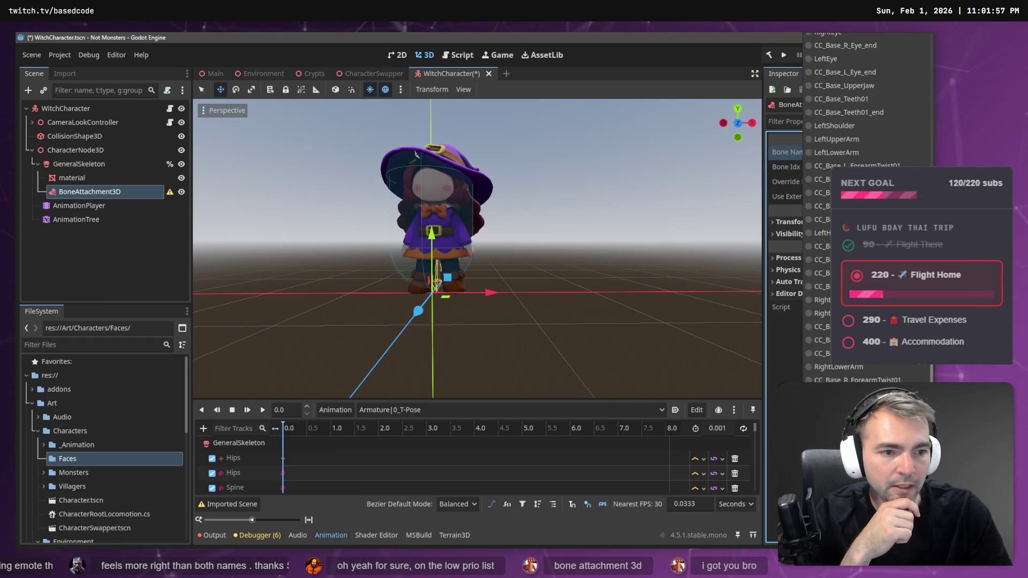
pyautogui.scroll(10, 831, 84)
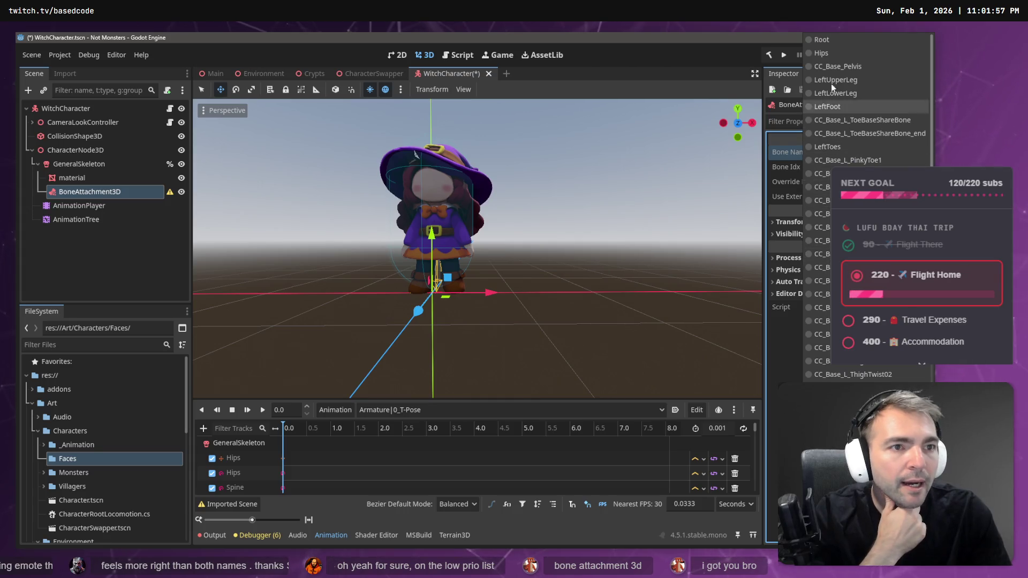
pyautogui.scroll(-5, 835, 147)
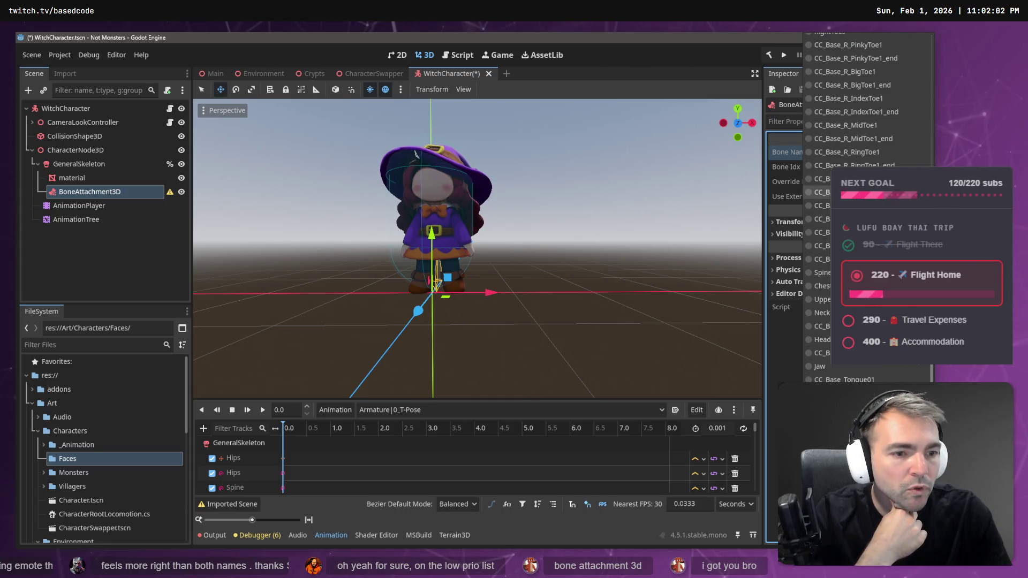
pyautogui.scroll(-3, 824, 193)
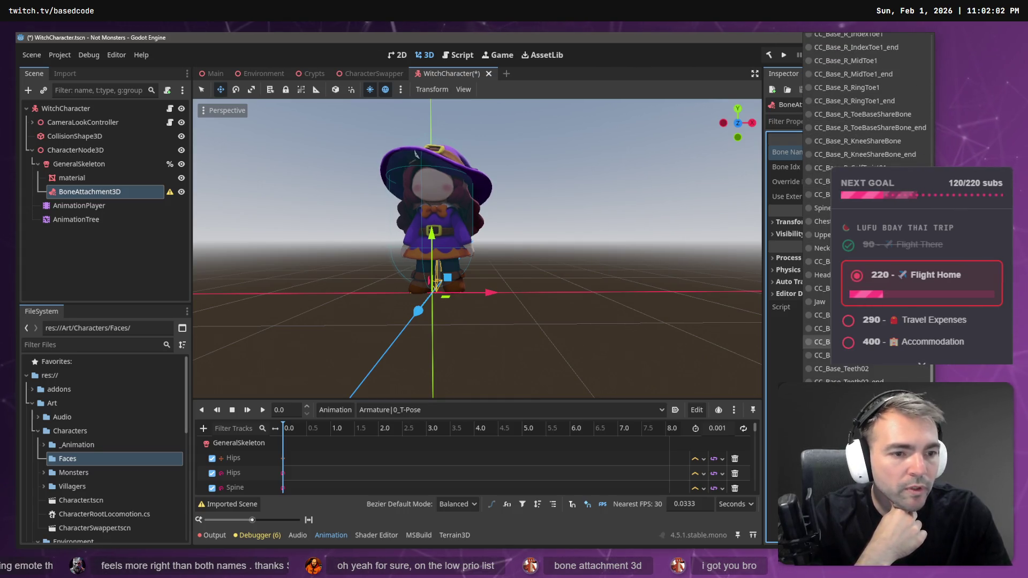
pyautogui.click(825, 275)
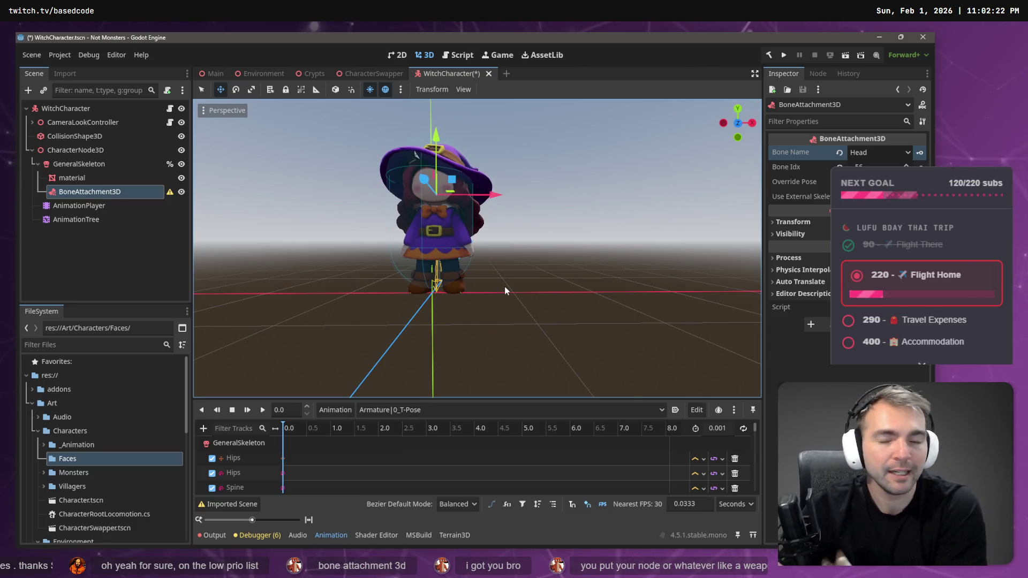
# Move BoneAttachment3D under CharacterNode3D, then return it beneath GeneralSkeleton
pyautogui.click(77, 192)
pyautogui.moveTo(75, 181); pyautogui.dragTo(72, 153)
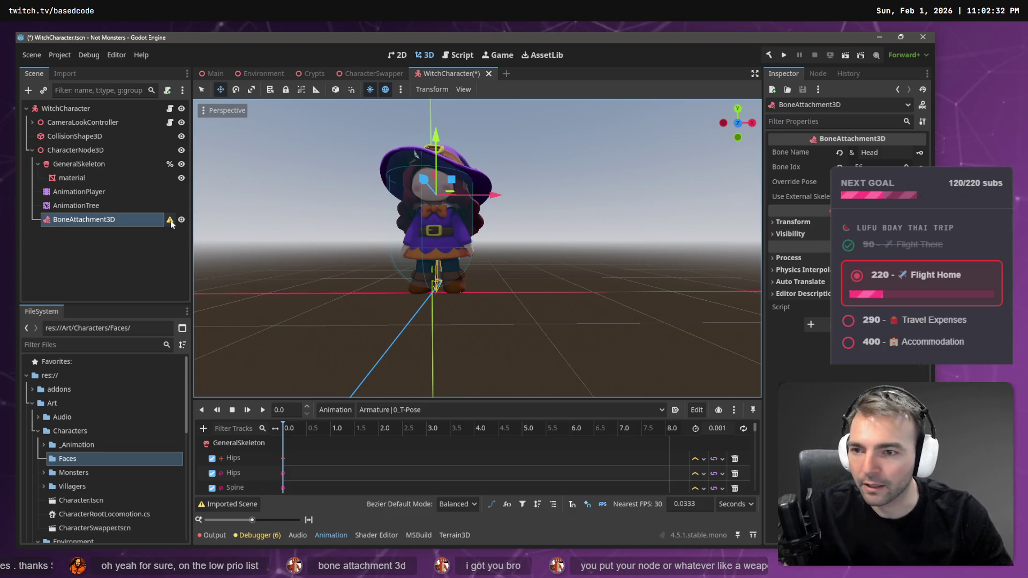
pyautogui.moveTo(171, 224)
pyautogui.moveTo(98, 220); pyautogui.dragTo(98, 164)
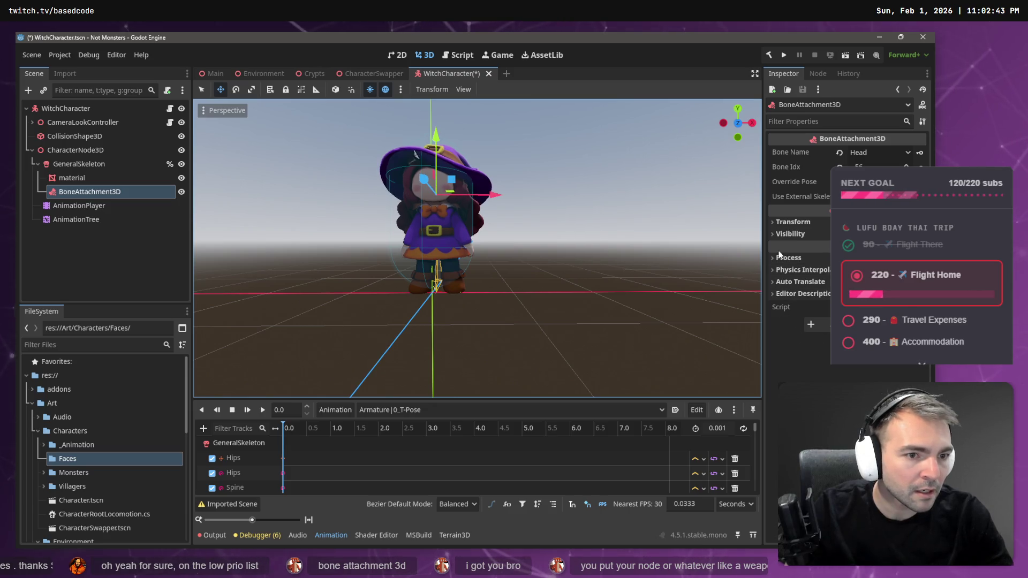
# Add a MeshInstance3D child under BoneAttachment3D
pyautogui.rightClick(84, 191)
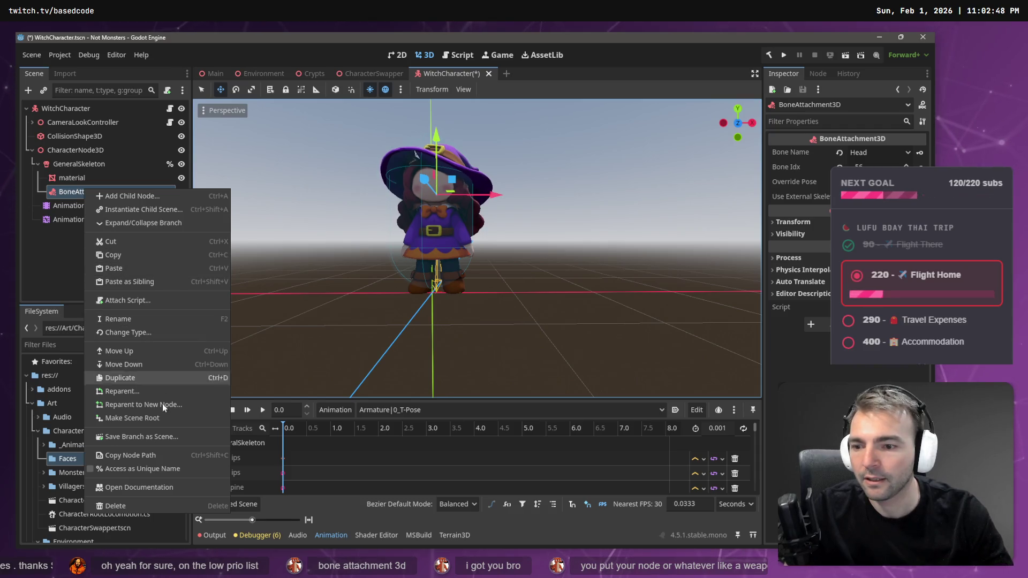
pyautogui.click(144, 196)
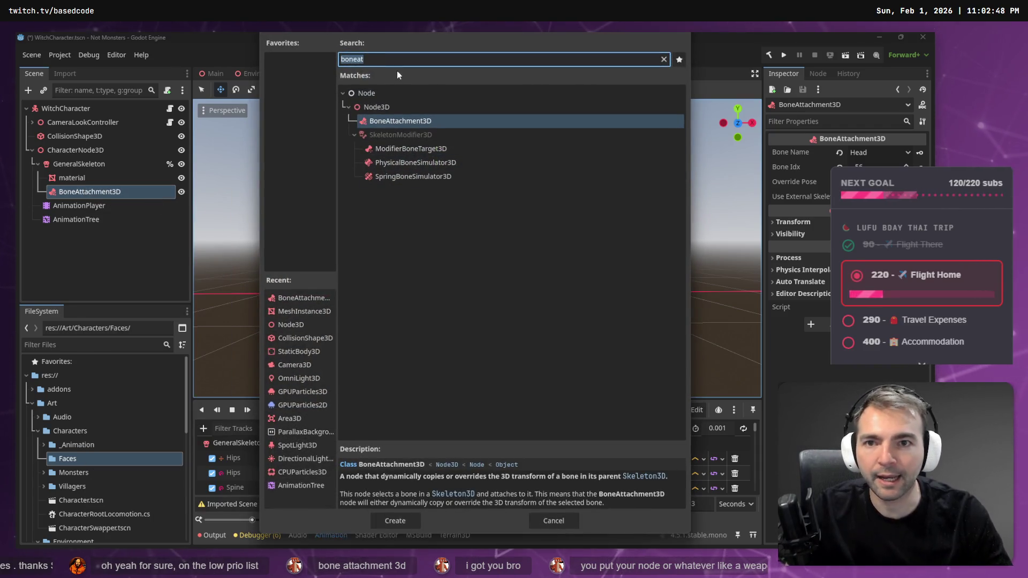
pyautogui.write('Mesn')
pyautogui.press('Return')
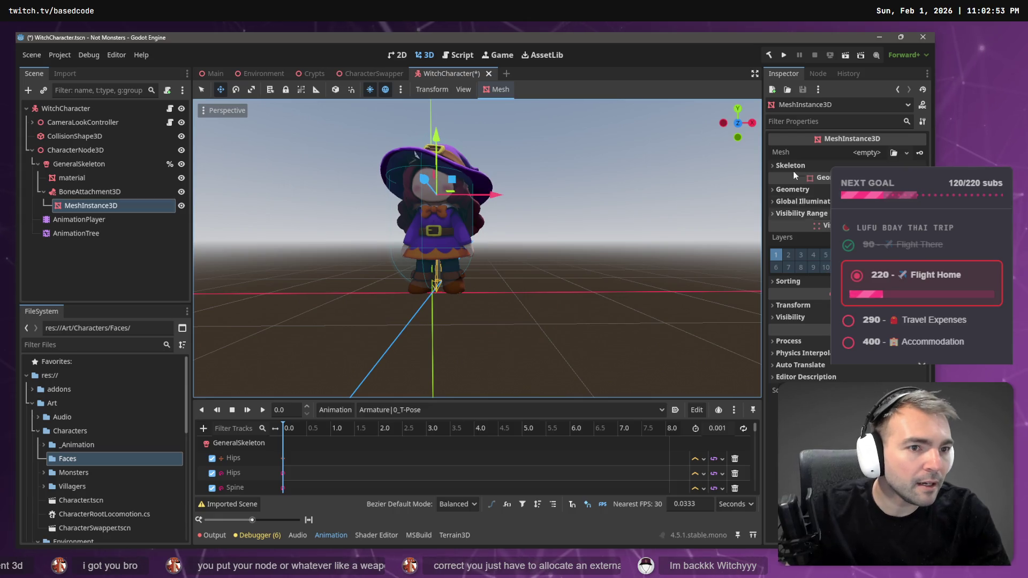
# Give the MeshInstance3D a new SphereMesh, view it on the witch's head, and run the game
pyautogui.click(840, 154)
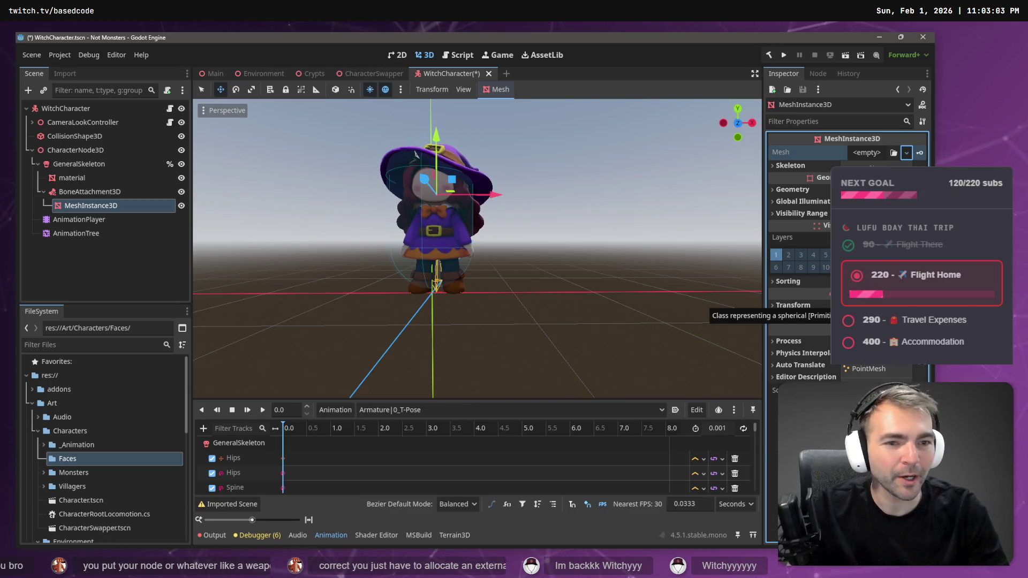
pyautogui.click(863, 300)
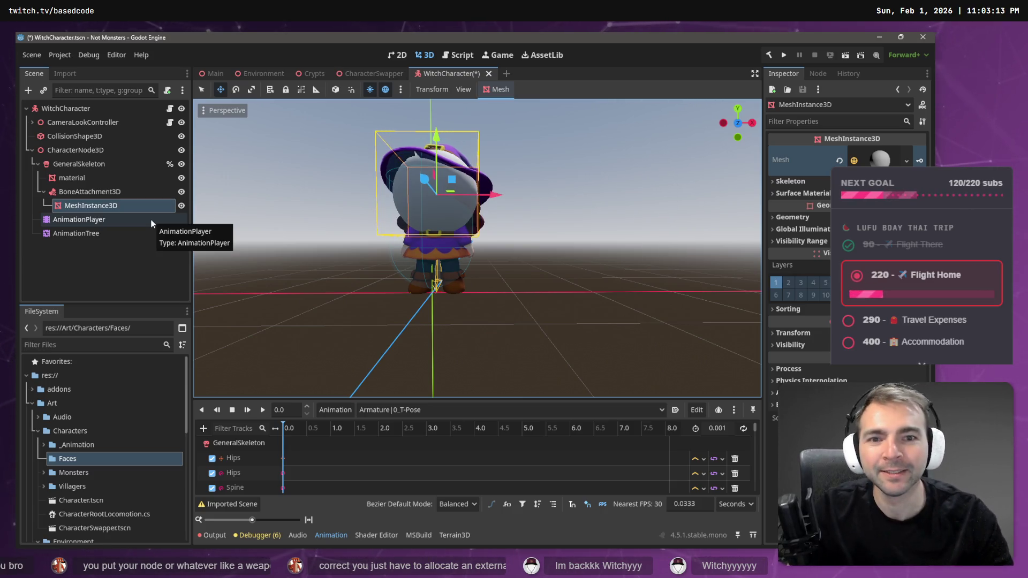
pyautogui.moveTo(310, 262)
pyautogui.mouseDown()
pyautogui.moveTo(386, 251)
pyautogui.moveTo(345, 244)
pyautogui.mouseUp()
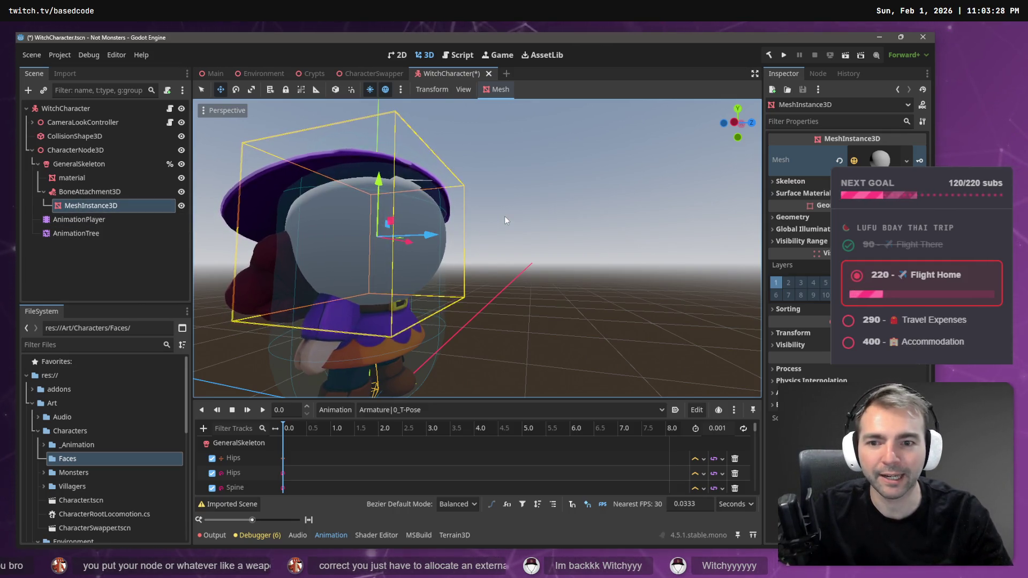
pyautogui.press('F5')
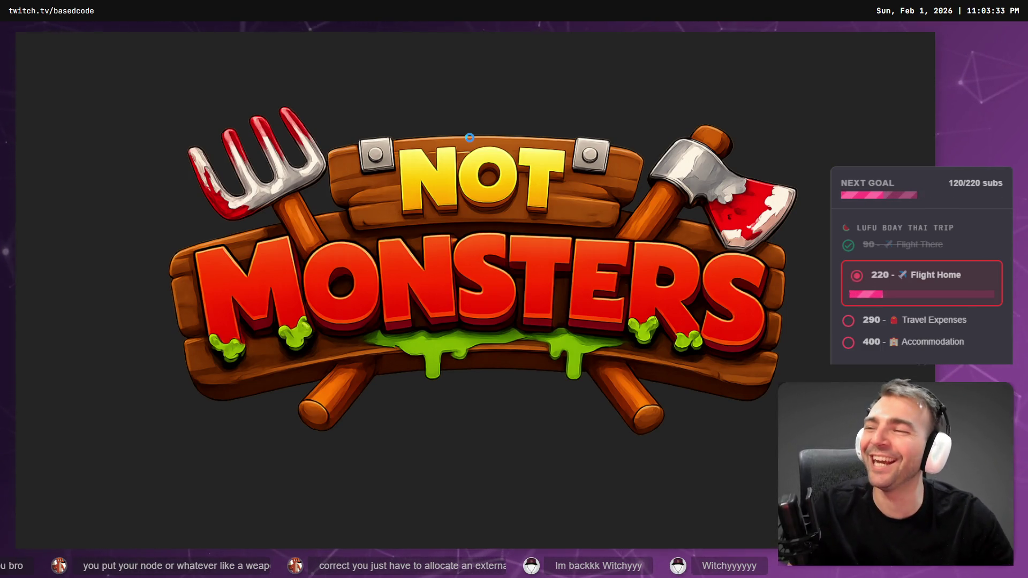
# Cycle through the playable characters until the witch is selected
pyautogui.press('Tab')
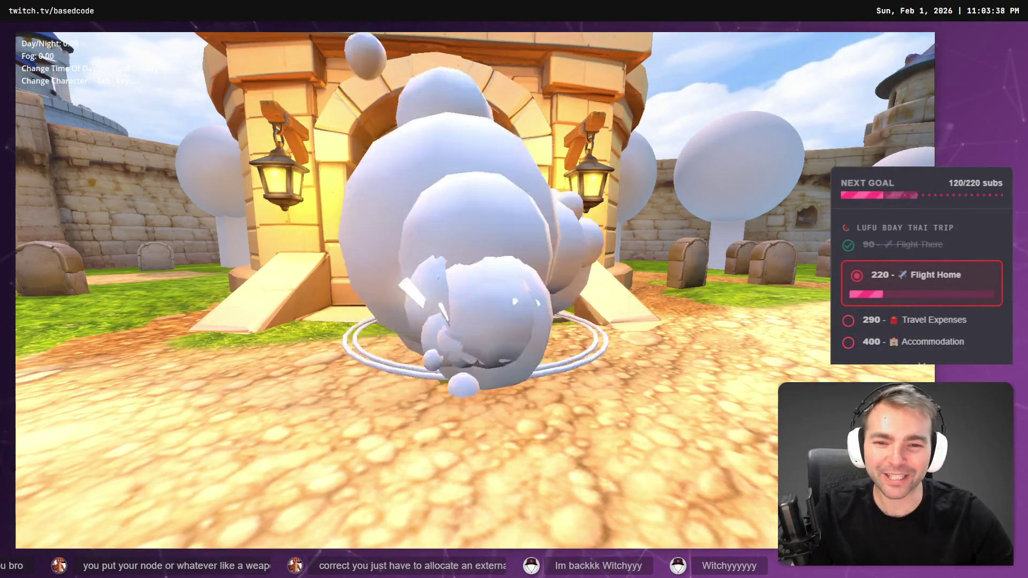
pyautogui.press('Tab')
pyautogui.press('Tab')
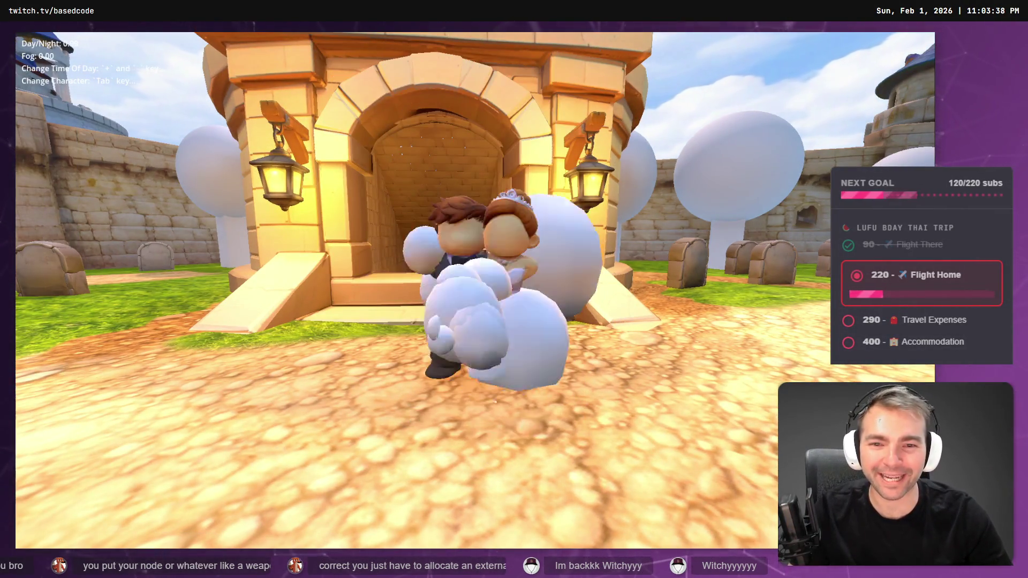
pyautogui.press('Tab')
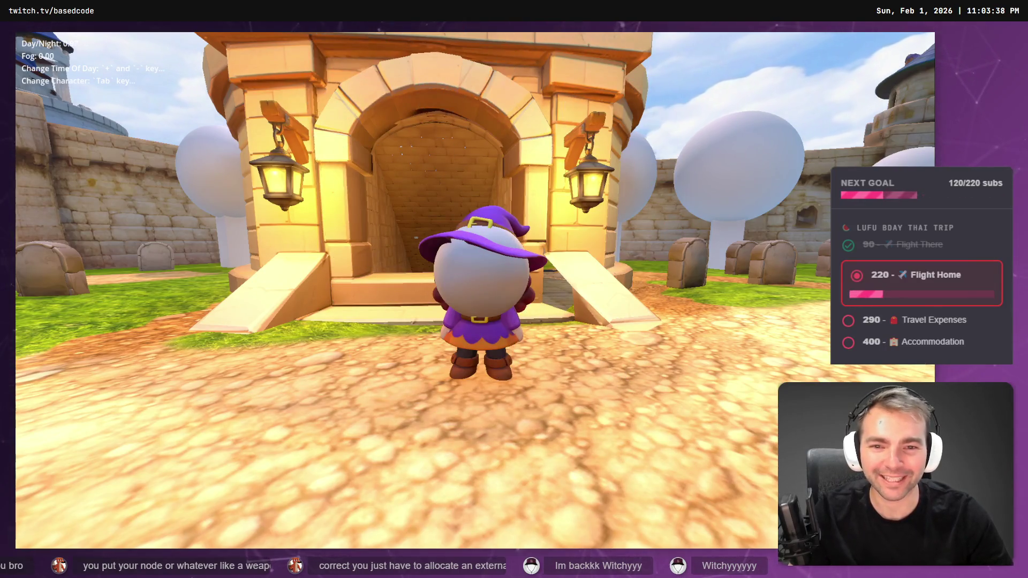
# Run the witch along the path toward the castle gate, then quit to the editor
pyautogui.press('a')
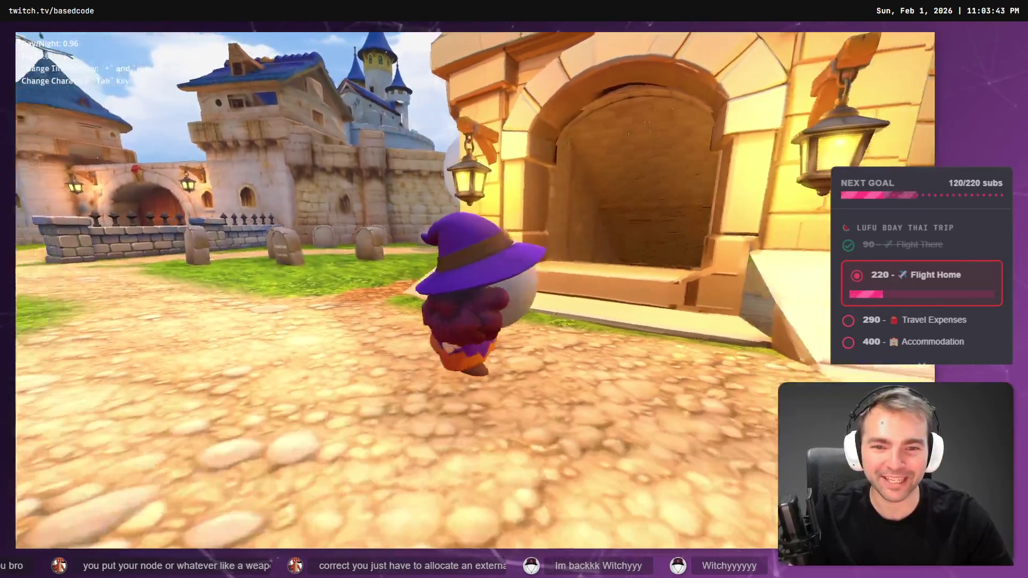
pyautogui.press('w')
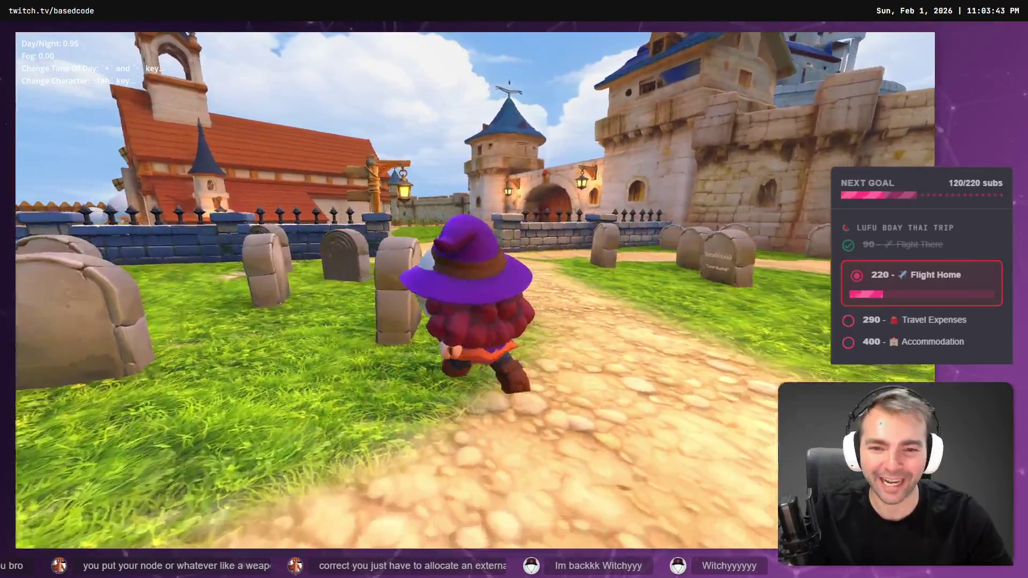
pyautogui.press('w')
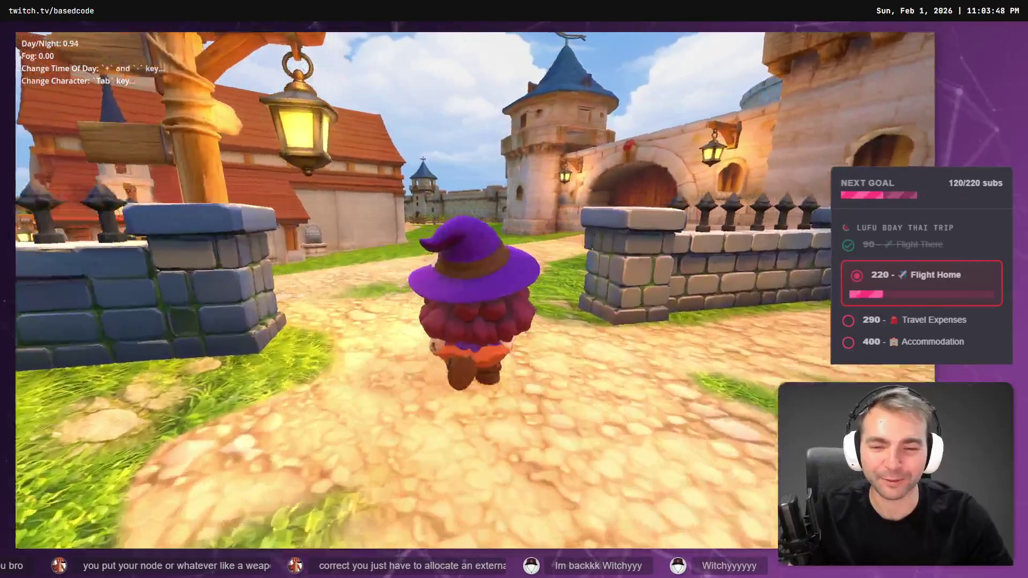
pyautogui.press('d')
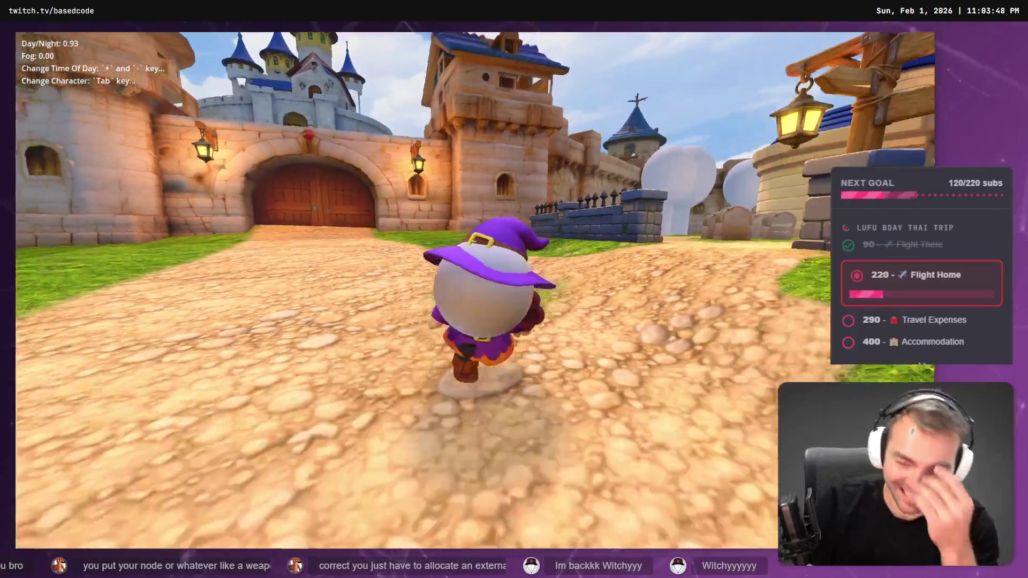
pyautogui.press('w')
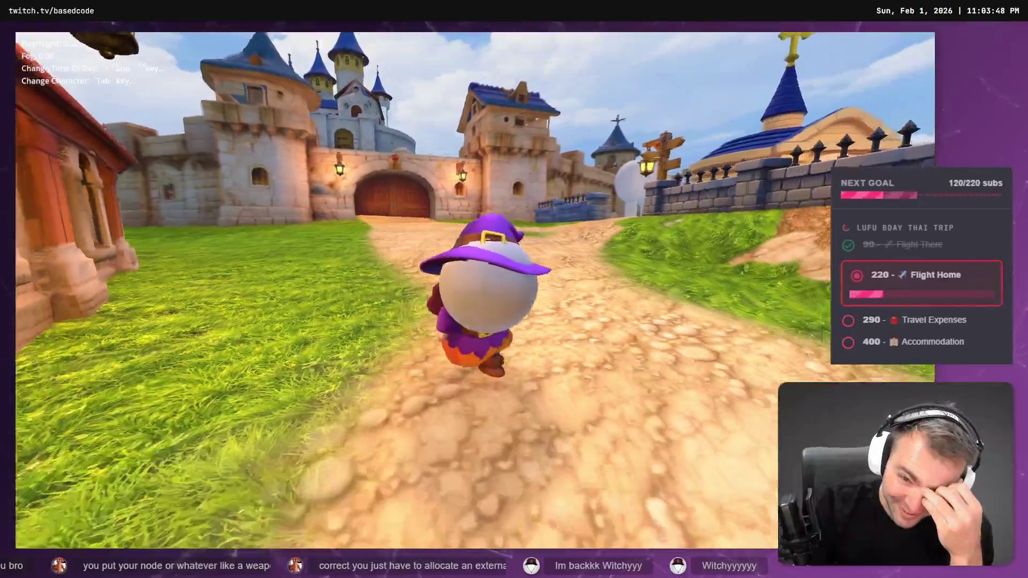
pyautogui.press('w')
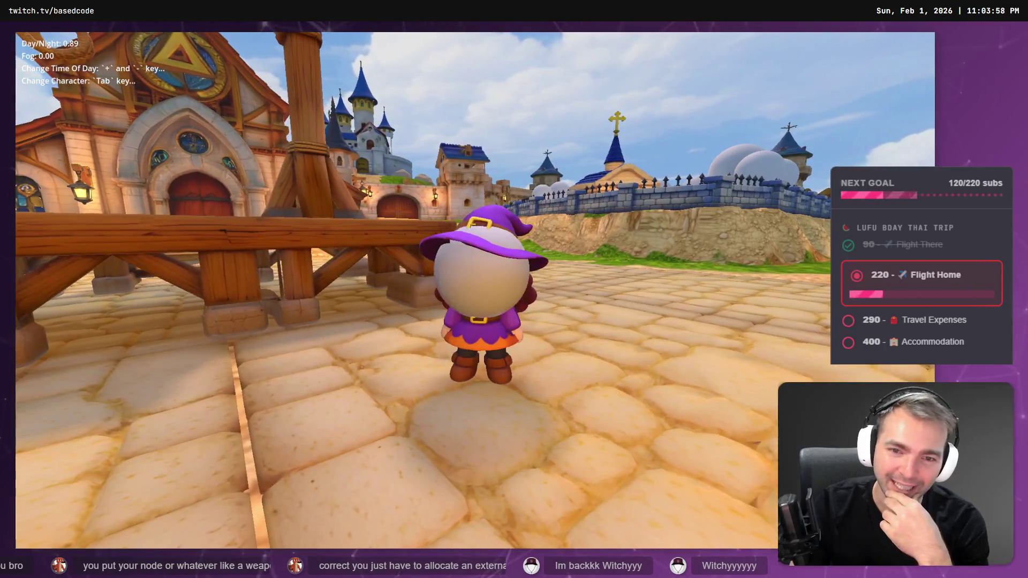
pyautogui.press('F8')
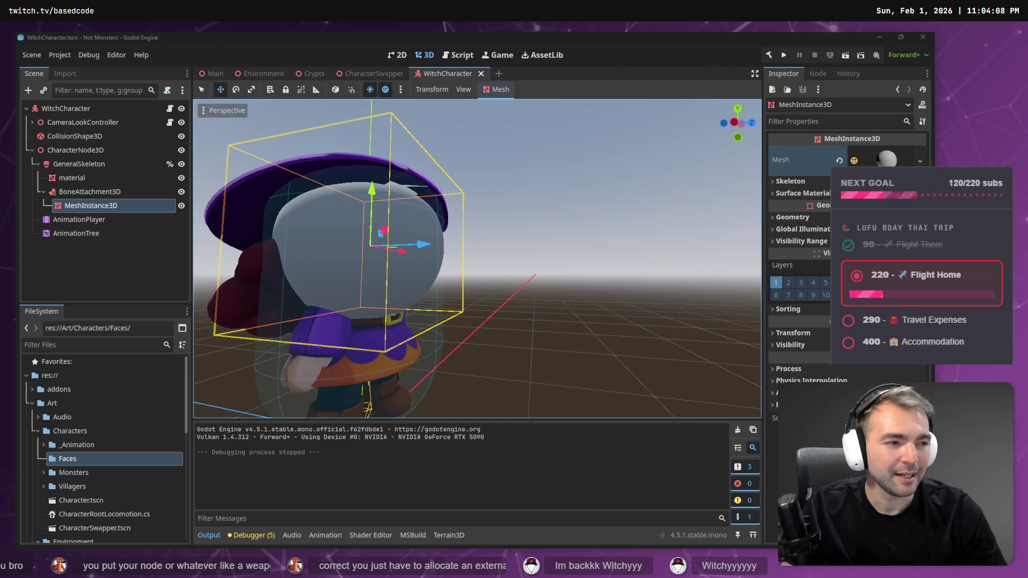
# Review the attach-to-bone question in VS Code, then bring up Blender's default cube scene
pyautogui.hotkey('alt', 'Tab')
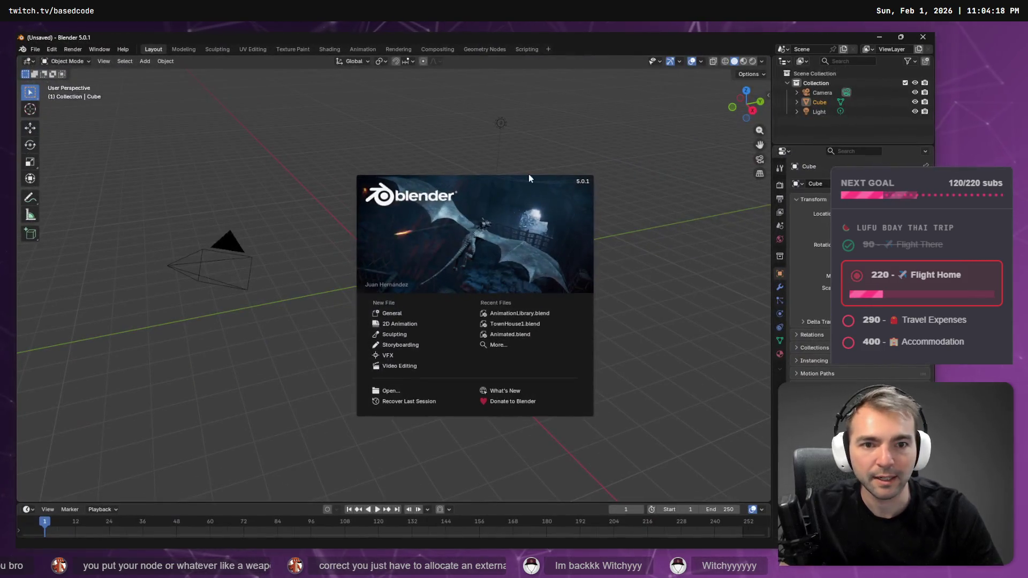
pyautogui.click(529, 171)
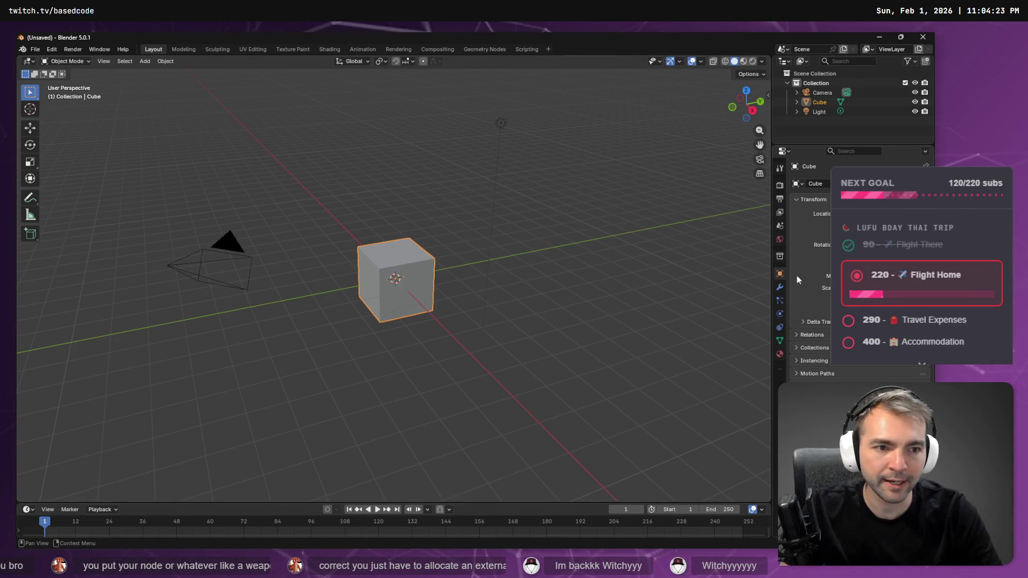
# Add a Subdivision Surface modifier to the default cube from the Modifier properties
pyautogui.click(845, 150)
pyautogui.click(785, 152)
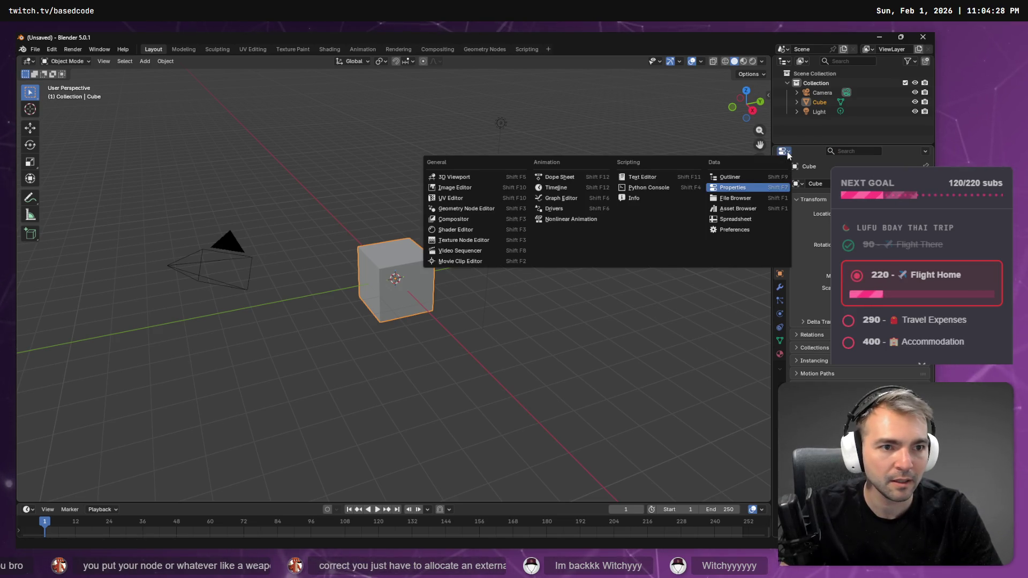
pyautogui.press('Escape')
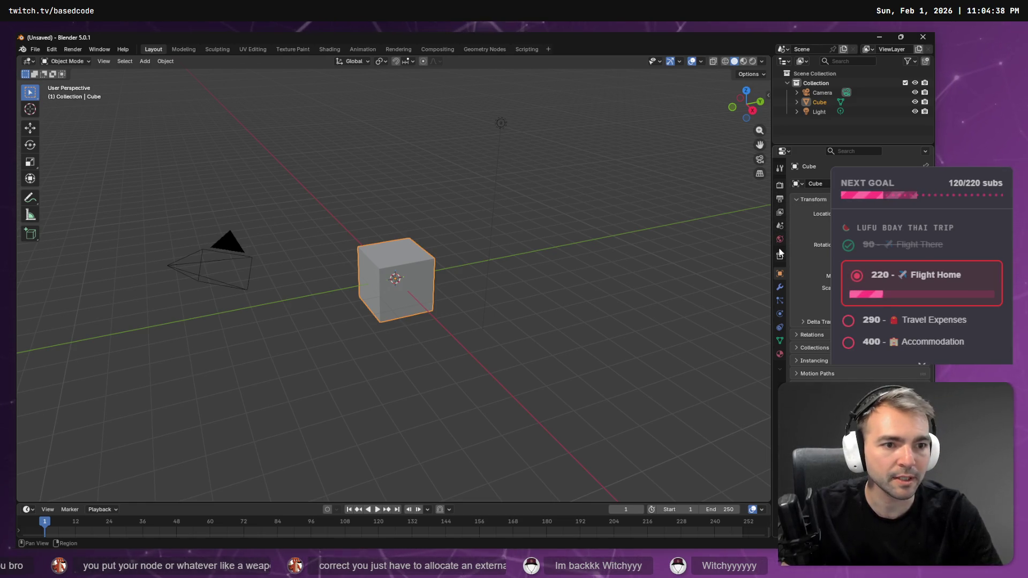
pyautogui.click(780, 287)
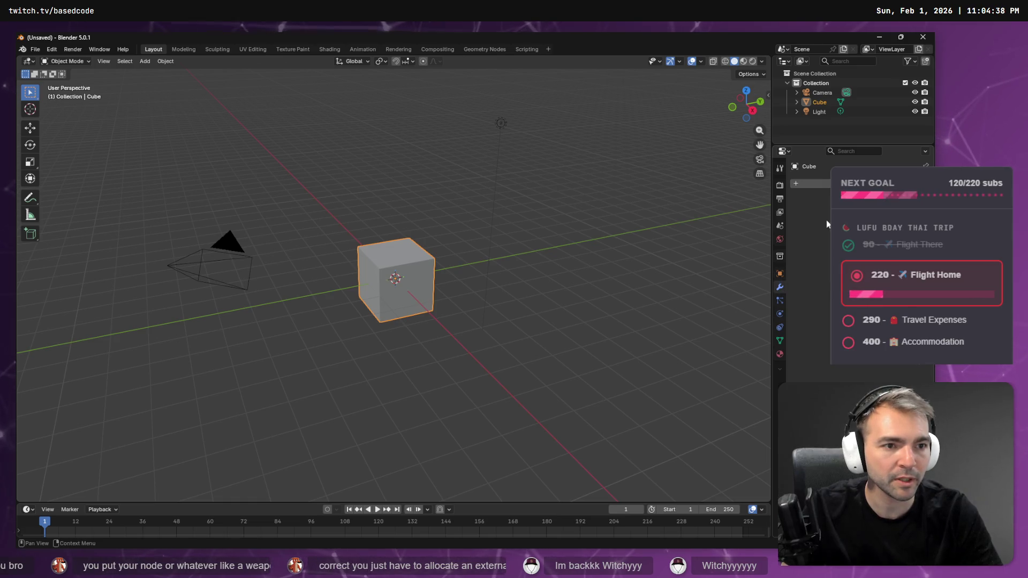
pyautogui.click(803, 184)
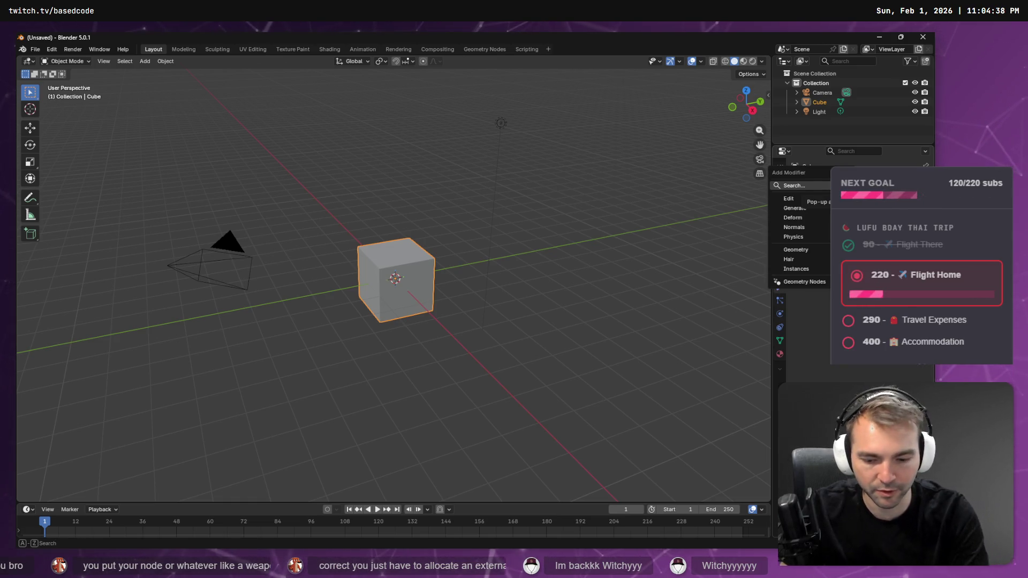
pyautogui.write('sub')
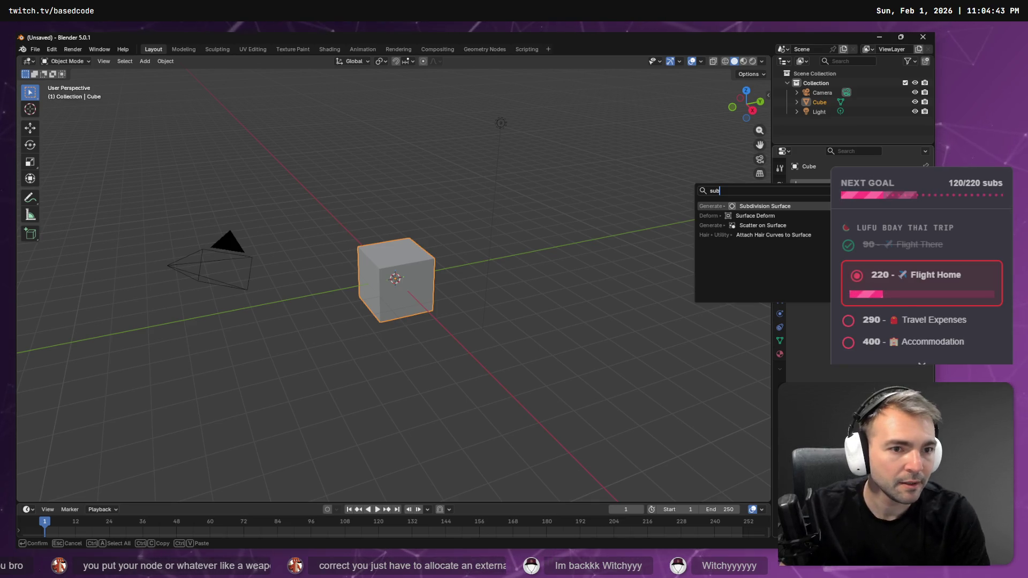
pyautogui.press('Return')
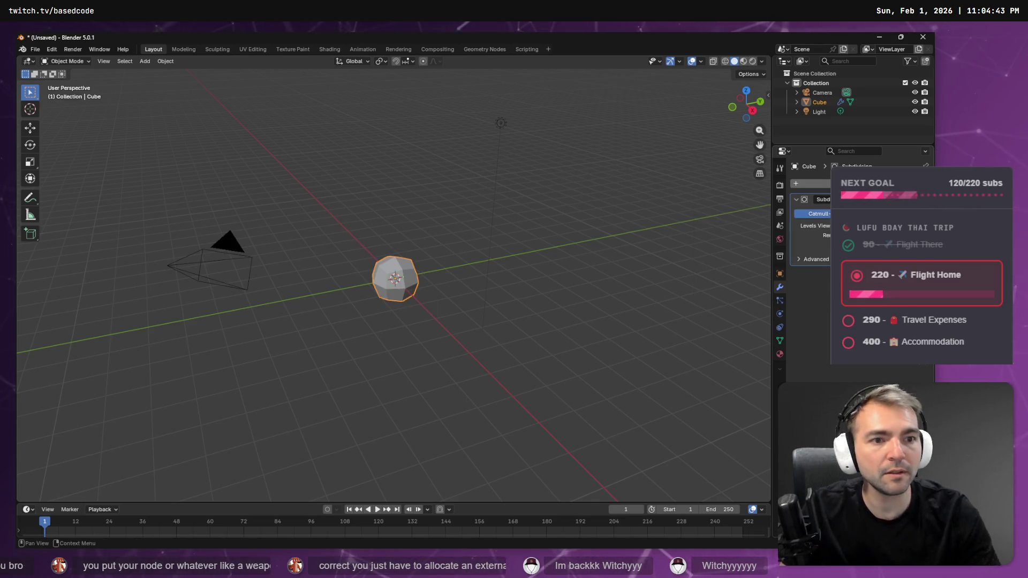
# Raise the modifier's viewport subdivision level until the cube looks like a smooth sphere
pyautogui.rightClick(474, 269)
pyautogui.press('Escape')
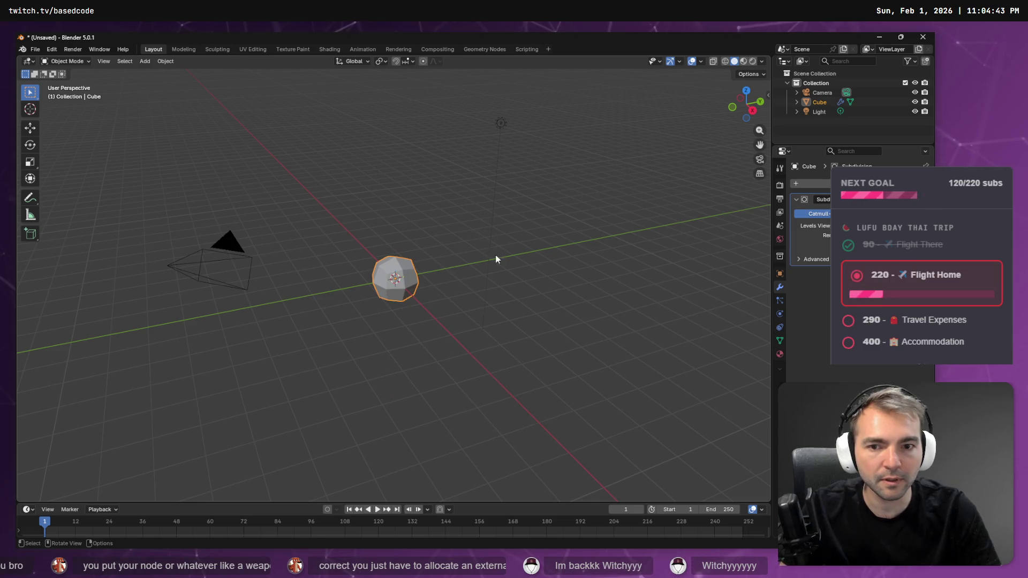
pyautogui.rightClick(527, 271)
pyautogui.press('Escape')
pyautogui.scroll(5, 514, 246)
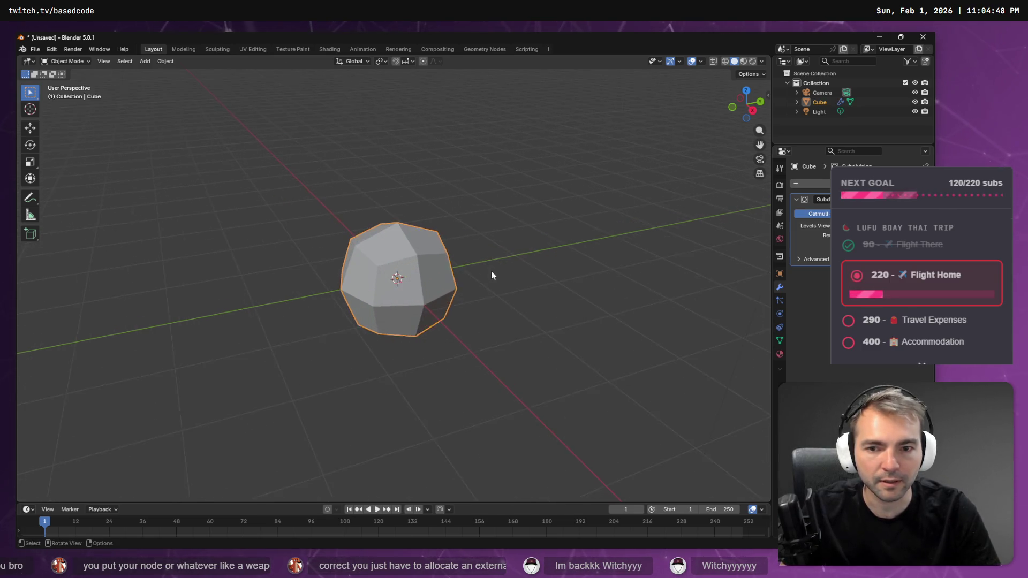
pyautogui.moveTo(558, 275)
pyautogui.mouseDown()
pyautogui.moveTo(502, 249)
pyautogui.moveTo(513, 252)
pyautogui.mouseUp()
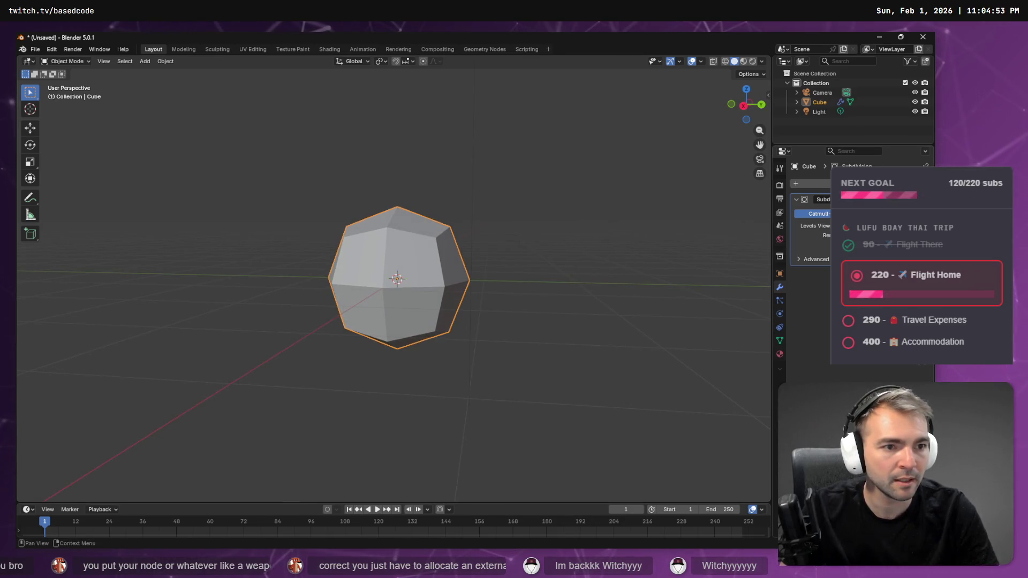
pyautogui.moveTo(868, 226)
pyautogui.mouseDown()
pyautogui.moveTo(900, 226)
pyautogui.moveTo(881, 226)
pyautogui.mouseUp()
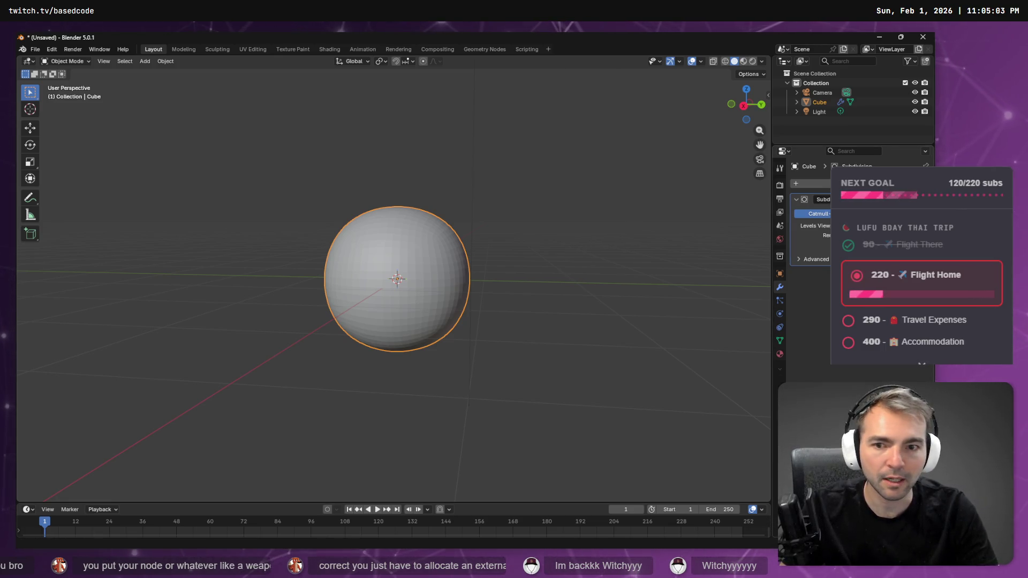
# Apply the Subdivision modifier, enter Edit Mode, and box-select and grow a vertex region
pyautogui.hotkey('ctrl', 'a')
pyautogui.moveTo(597, 239)
pyautogui.mouseDown()
pyautogui.moveTo(491, 255)
pyautogui.moveTo(497, 243)
pyautogui.mouseUp()
pyautogui.press('Tab')
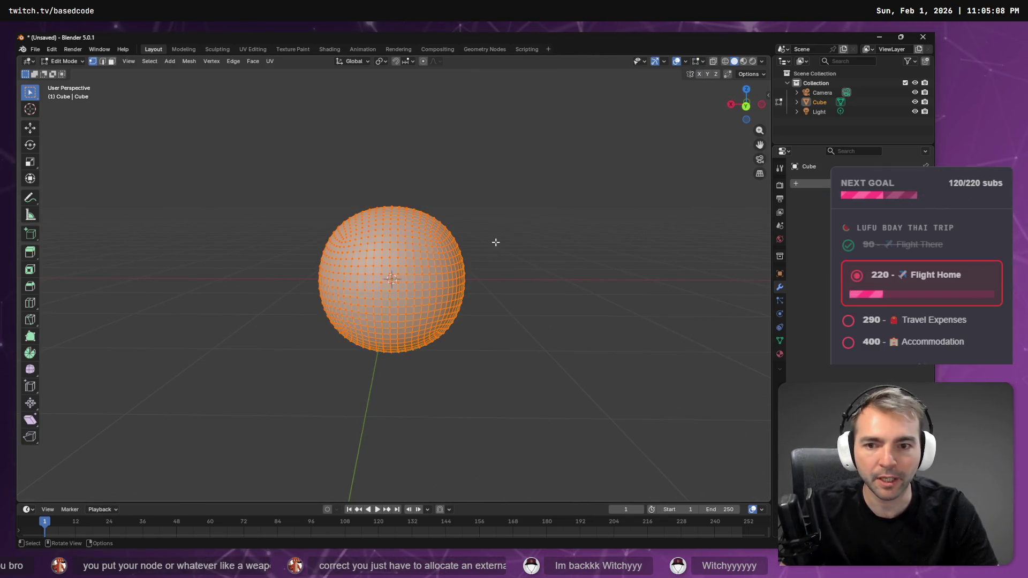
pyautogui.moveTo(503, 162)
pyautogui.mouseDown()
pyautogui.moveTo(456, 261)
pyautogui.moveTo(362, 395)
pyautogui.moveTo(370, 409)
pyautogui.moveTo(435, 410)
pyautogui.mouseUp()
pyautogui.press('F3')
pyautogui.write('gri')
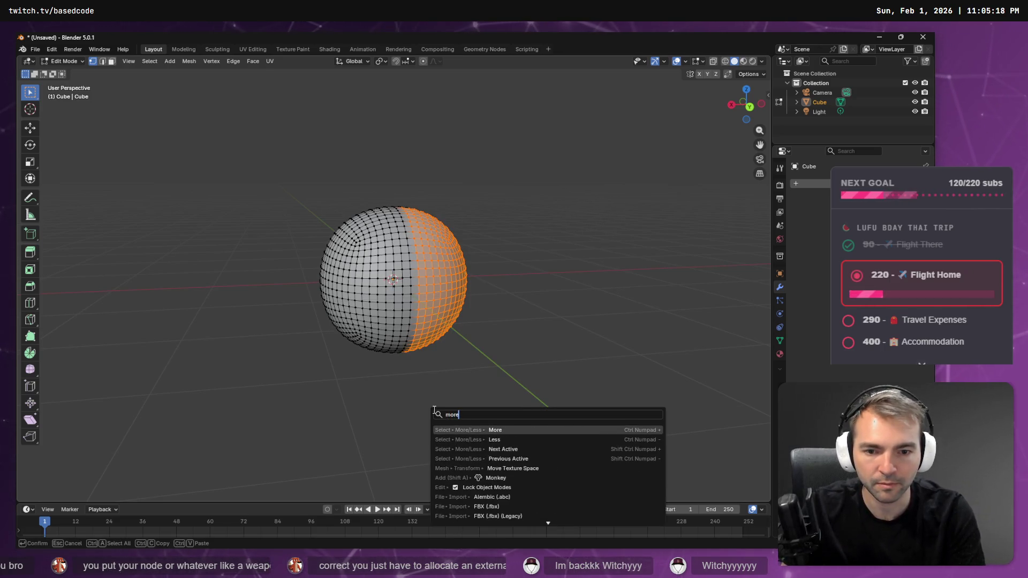
pyautogui.press('Escape')
pyautogui.press('ctrl+KP_Add')
pyautogui.press('ctrl+KP_Add')
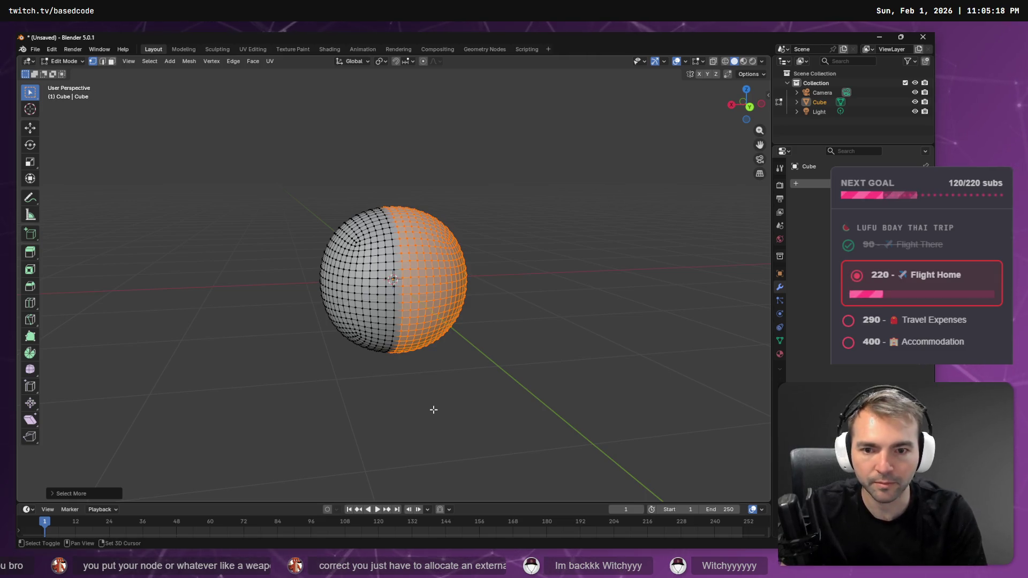
# Orbit around the sphere while toggling select-all, ending with nothing selected
pyautogui.moveTo(287, 319)
pyautogui.mouseDown()
pyautogui.moveTo(388, 321)
pyautogui.moveTo(522, 362)
pyautogui.mouseUp()
pyautogui.press('ctrl+KP_Subtract')
pyautogui.press('ctrl+KP_Subtract')
pyautogui.press('ctrl+KP_Subtract')
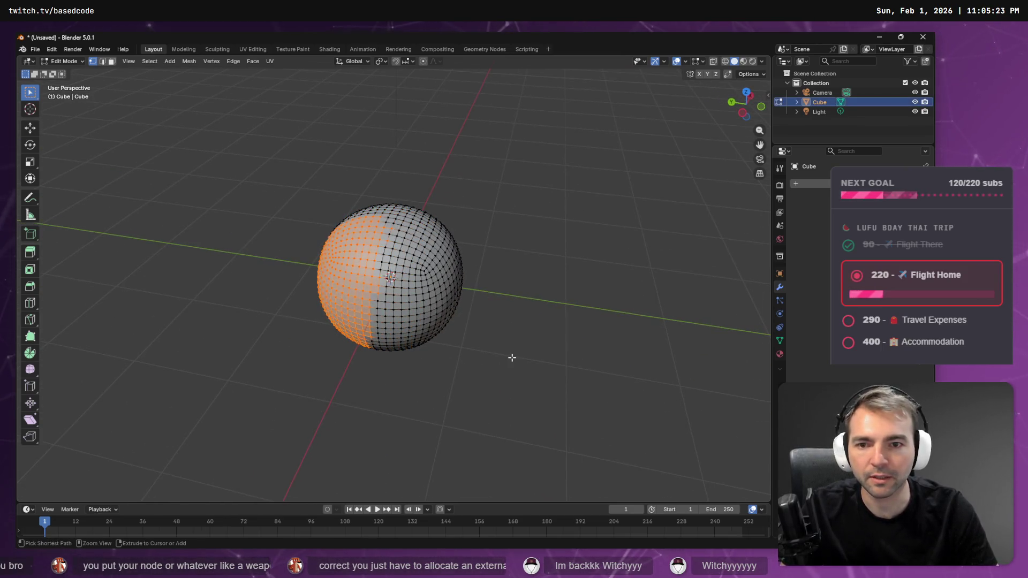
pyautogui.press('a')
pyautogui.hotkey('alt', 'a')
pyautogui.press('a')
pyautogui.moveTo(351, 268)
pyautogui.mouseDown()
pyautogui.moveTo(484, 290)
pyautogui.moveTo(500, 265)
pyautogui.moveTo(472, 328)
pyautogui.mouseUp()
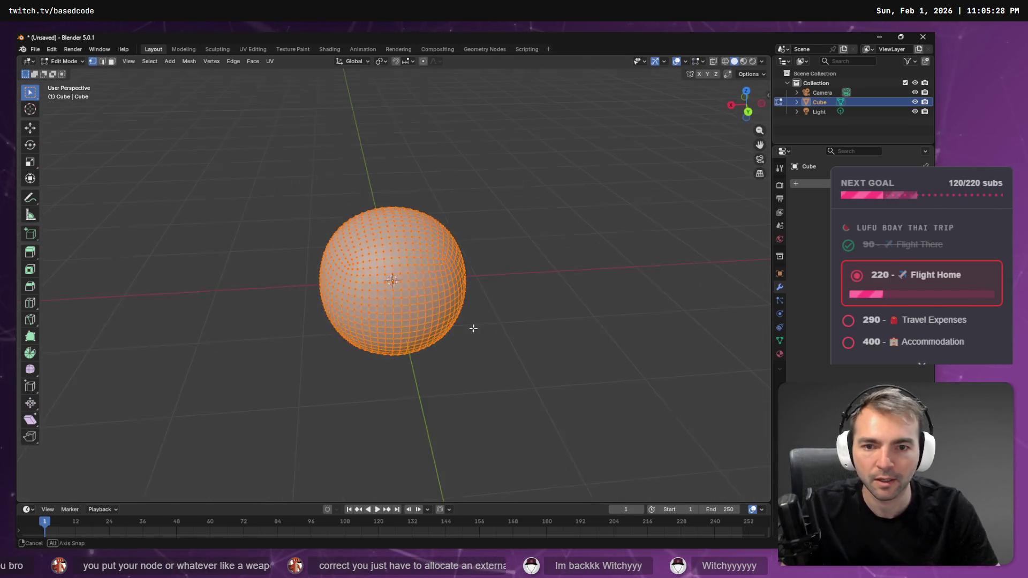
pyautogui.hotkey('alt', 'a')
pyautogui.moveTo(498, 235)
pyautogui.mouseDown()
pyautogui.moveTo(493, 211)
pyautogui.moveTo(573, 261)
pyautogui.moveTo(609, 269)
pyautogui.moveTo(500, 262)
pyautogui.moveTo(485, 163)
pyautogui.moveTo(384, 462)
pyautogui.moveTo(396, 464)
pyautogui.mouseUp()
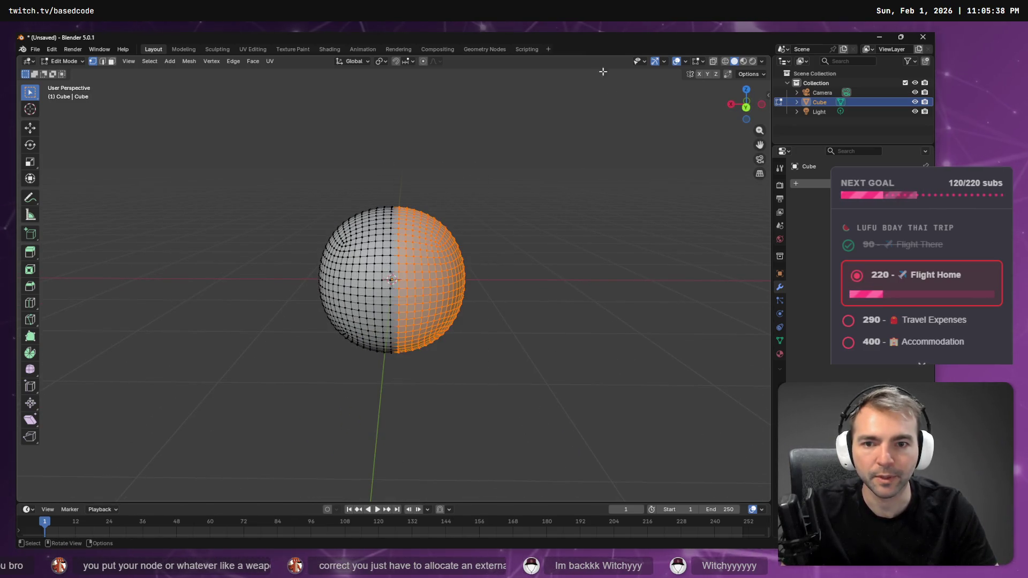
# With X-ray on, select the right half of the sphere and delete its faces
pyautogui.click(713, 65)
pyautogui.moveTo(521, 156)
pyautogui.mouseDown()
pyautogui.moveTo(405, 356)
pyautogui.moveTo(396, 412)
pyautogui.mouseUp()
pyautogui.press('F3')
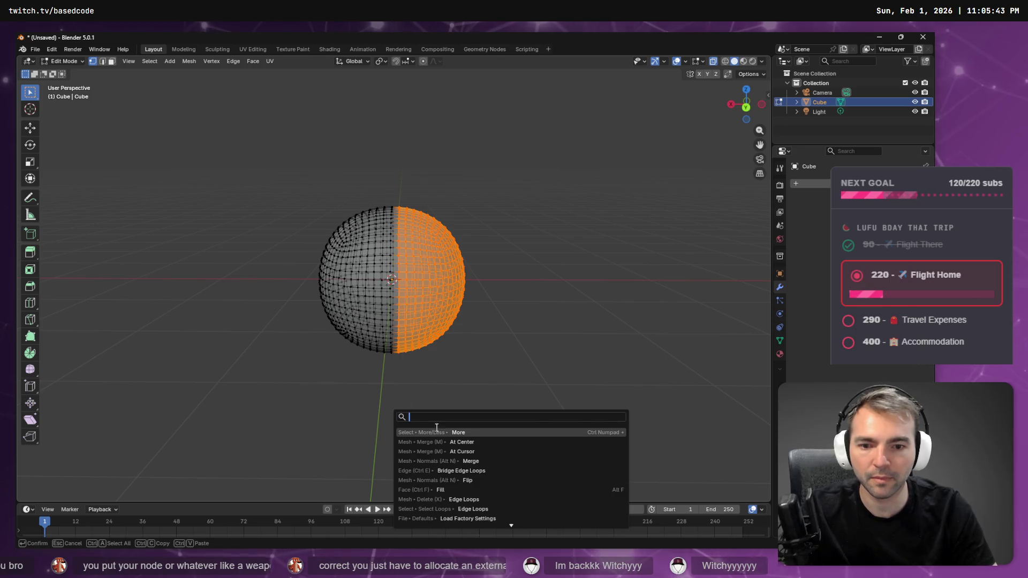
pyautogui.click(438, 432)
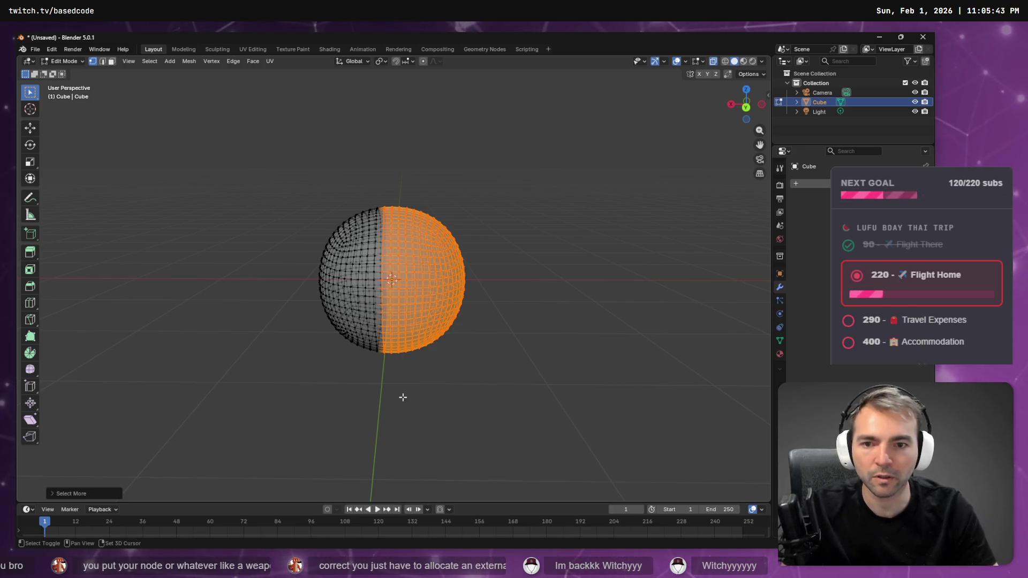
pyautogui.moveTo(405, 395)
pyautogui.mouseDown()
pyautogui.moveTo(536, 384)
pyautogui.moveTo(525, 391)
pyautogui.moveTo(521, 379)
pyautogui.moveTo(512, 390)
pyautogui.moveTo(558, 410)
pyautogui.moveTo(637, 390)
pyautogui.moveTo(567, 358)
pyautogui.moveTo(590, 364)
pyautogui.moveTo(468, 356)
pyautogui.moveTo(484, 295)
pyautogui.mouseUp()
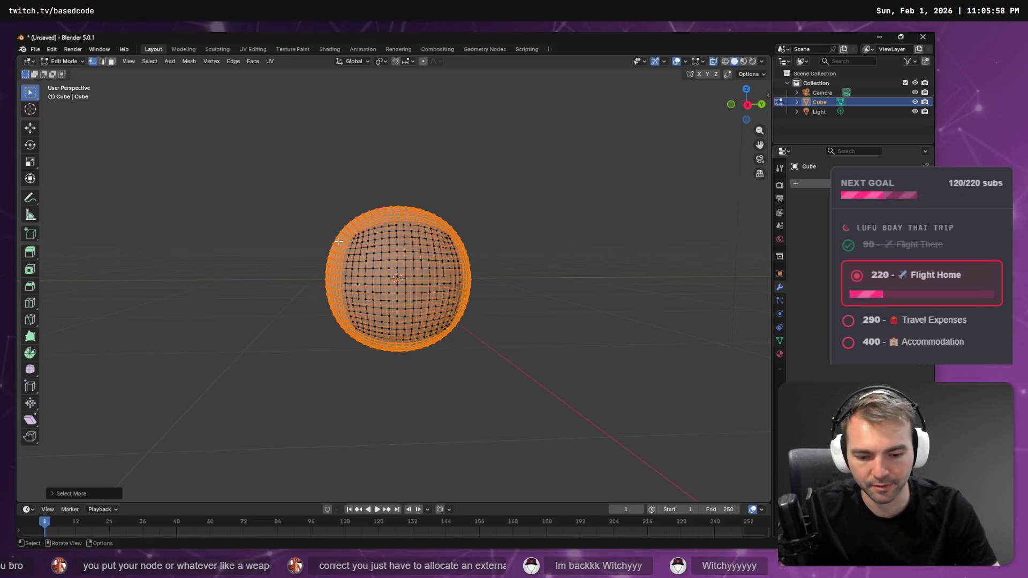
pyautogui.press('x')
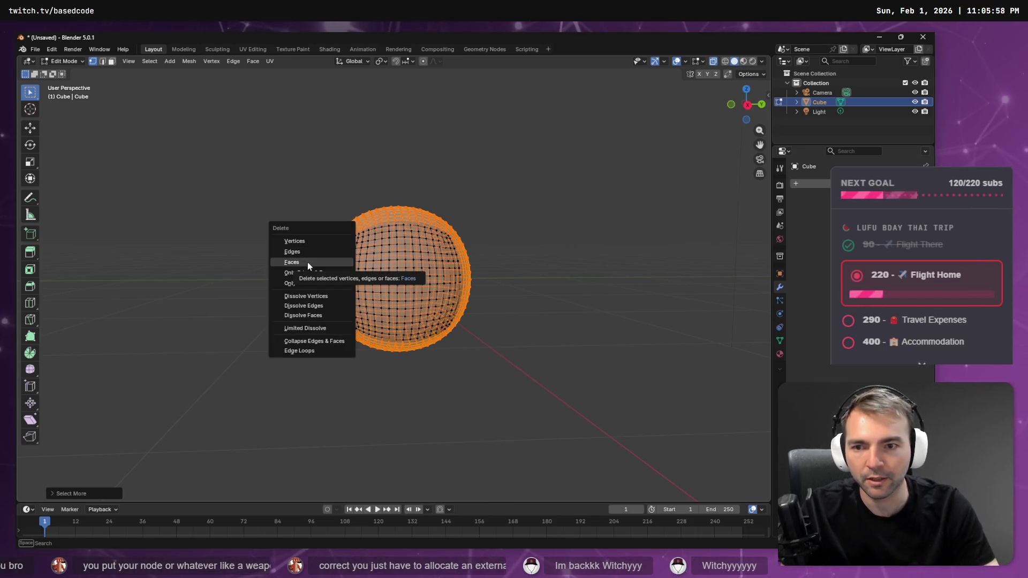
pyautogui.click(307, 262)
pyautogui.moveTo(315, 271)
pyautogui.mouseDown()
pyautogui.moveTo(533, 300)
pyautogui.moveTo(438, 311)
pyautogui.moveTo(545, 307)
pyautogui.moveTo(533, 306)
pyautogui.mouseUp()
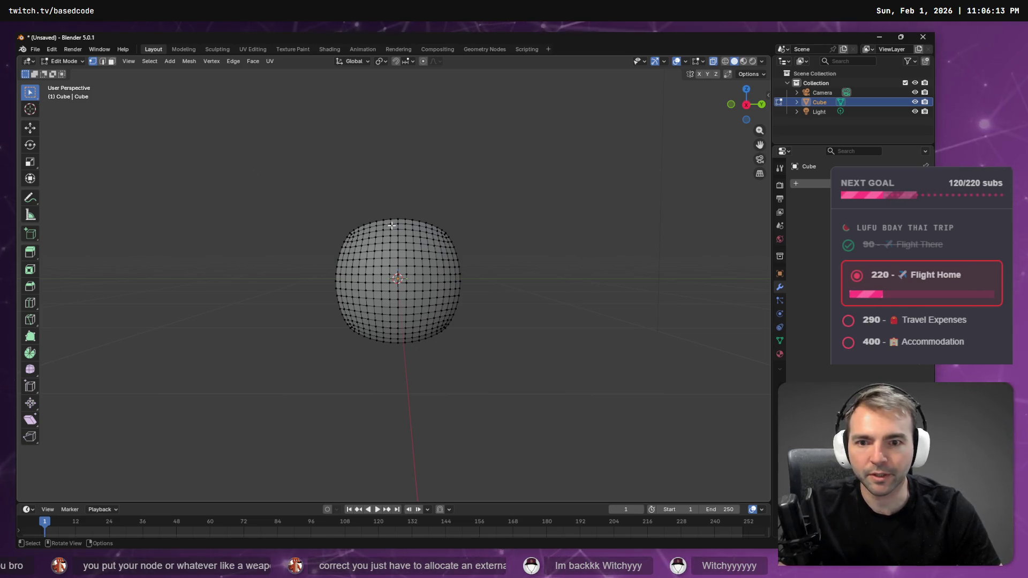
# Leave Edit Mode and switch to the UV Editing workspace
pyautogui.click(268, 61)
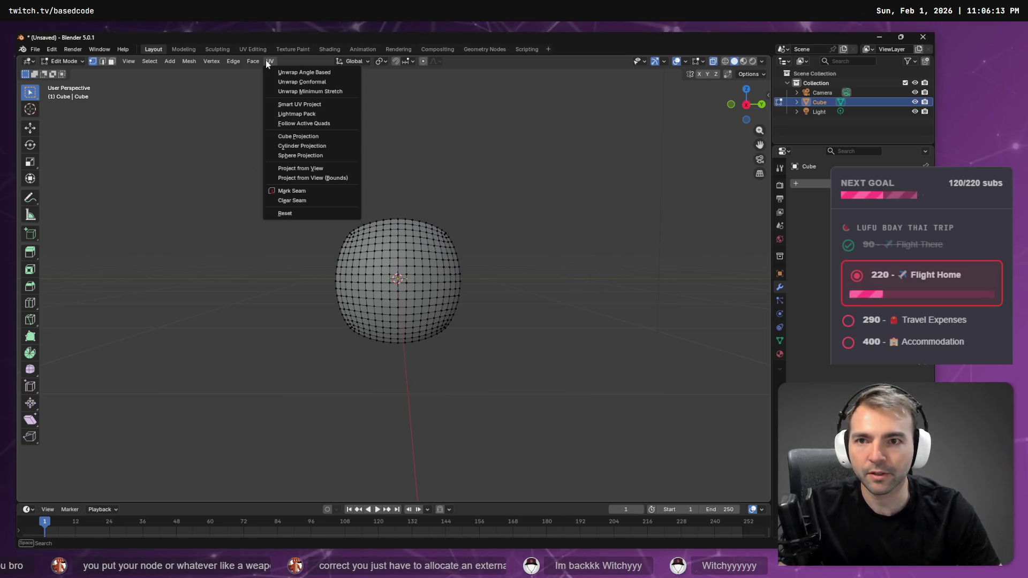
pyautogui.press('Tab')
pyautogui.press('Tab')
pyautogui.press('Tab')
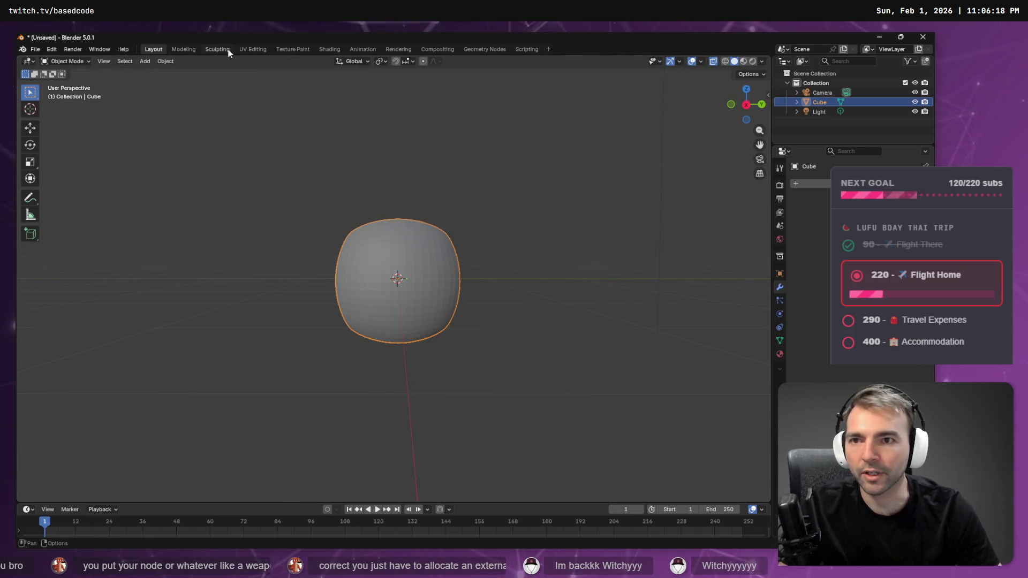
pyautogui.click(246, 50)
# Frame the half-sphere and set the view to Right Orthographic
pyautogui.press('KP_Decimal')
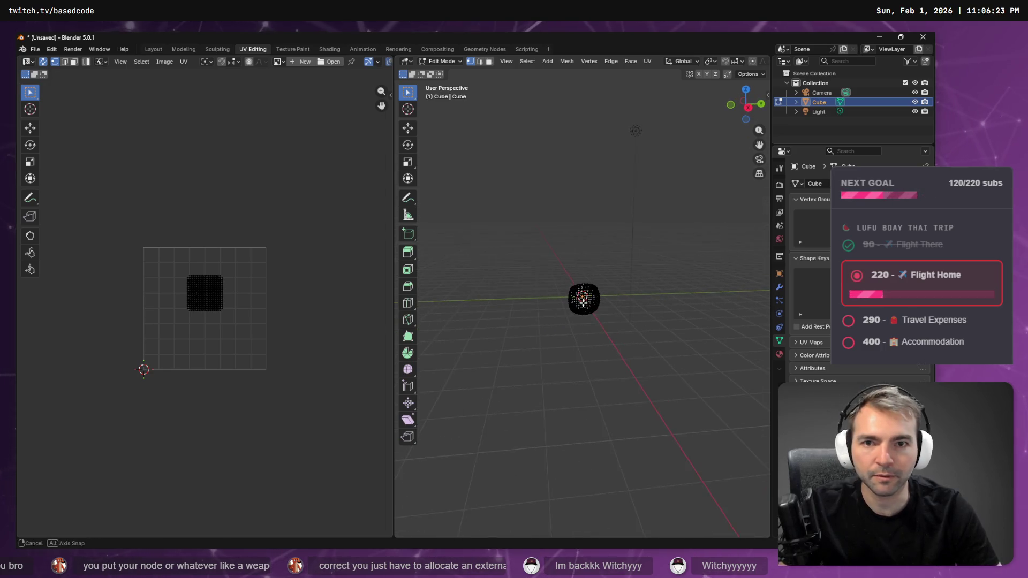
pyautogui.scroll(5, 583, 296)
pyautogui.moveTo(583, 296); pyautogui.dragTo(638, 245)
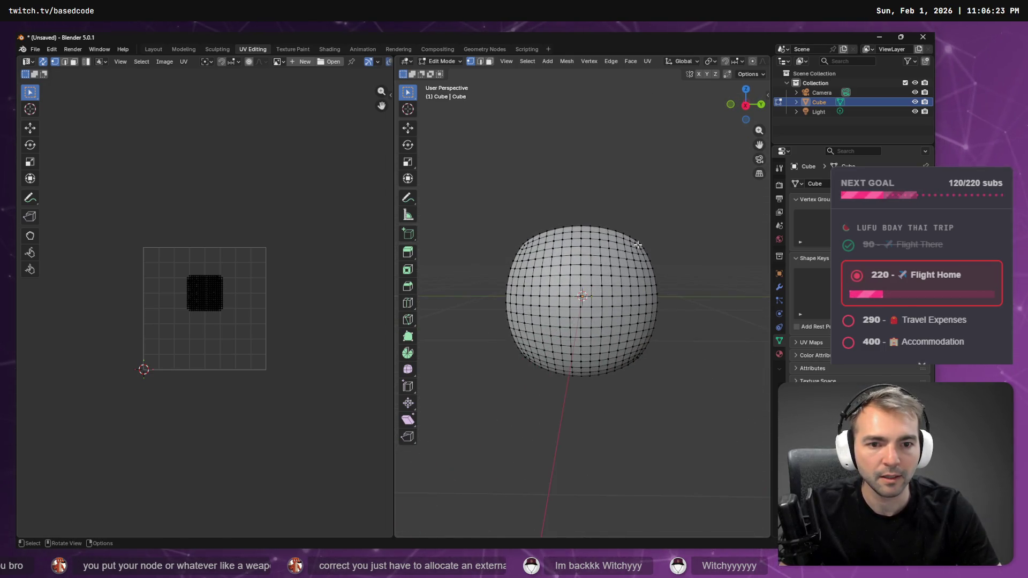
pyautogui.moveTo(686, 158)
pyautogui.mouseDown()
pyautogui.moveTo(721, 165)
pyautogui.moveTo(763, 107)
pyautogui.mouseUp()
pyautogui.click(754, 106)
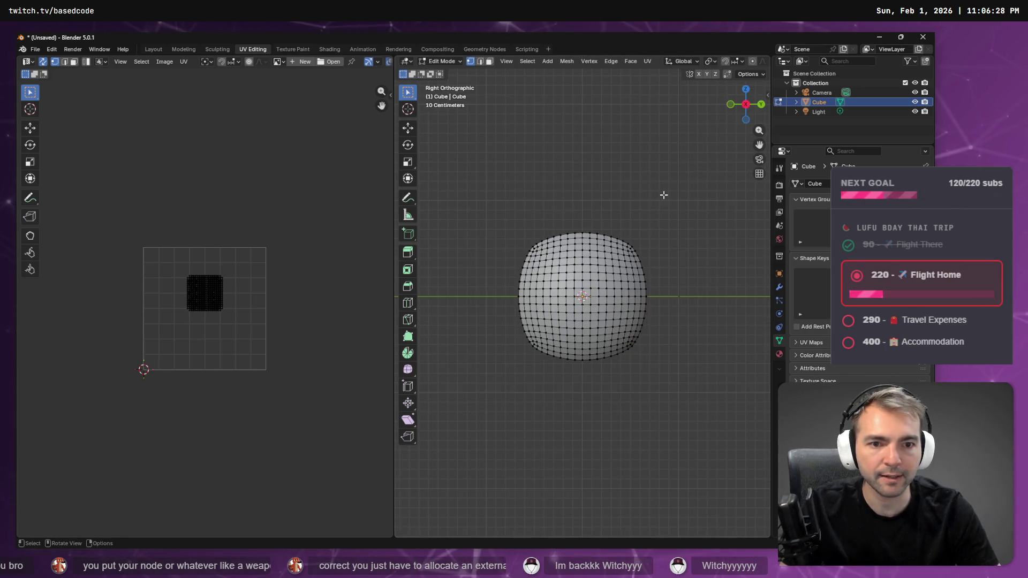
# Unwrap the half-sphere with Smart UV Project at a 66° angle limit
pyautogui.press('F3')
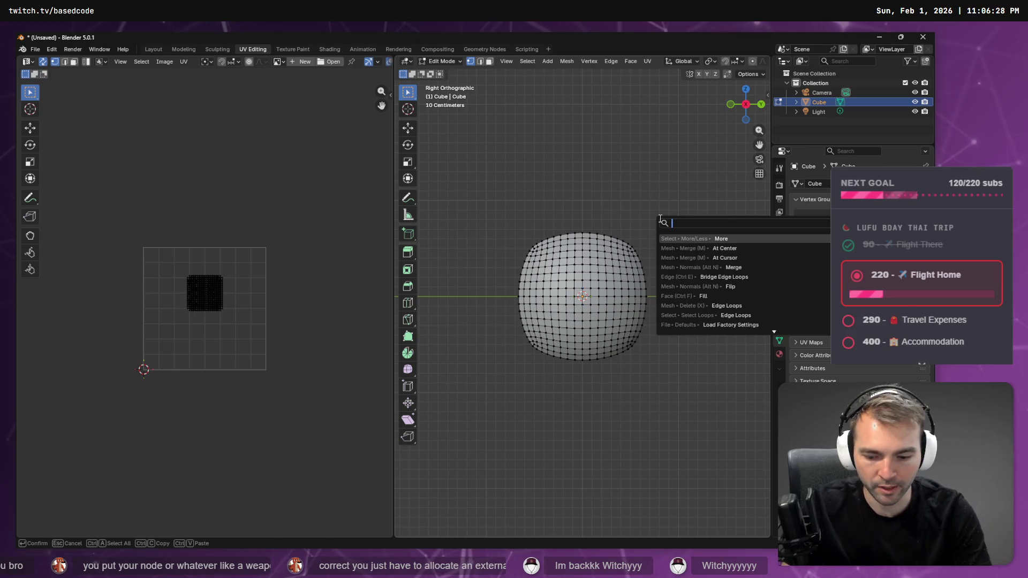
pyautogui.write('Planar')
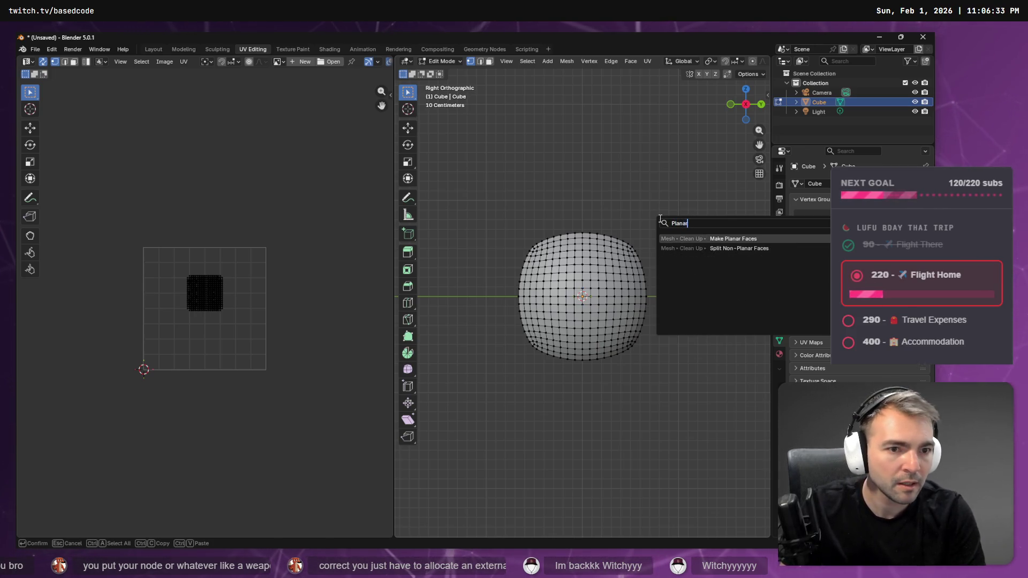
pyautogui.hotkey('ctrl', 'a')
pyautogui.write('proje')
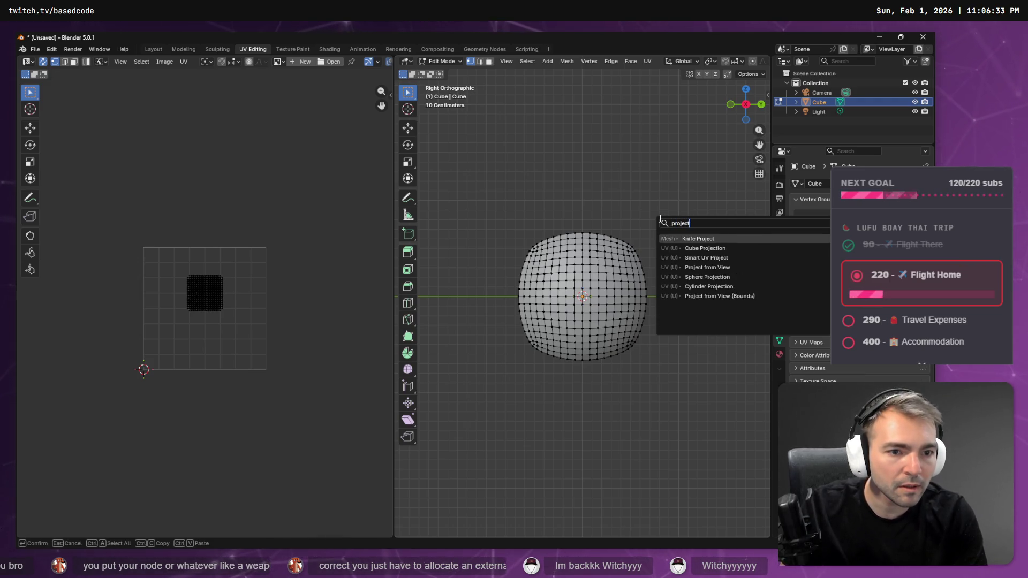
pyautogui.press('Down')
pyautogui.press('Down')
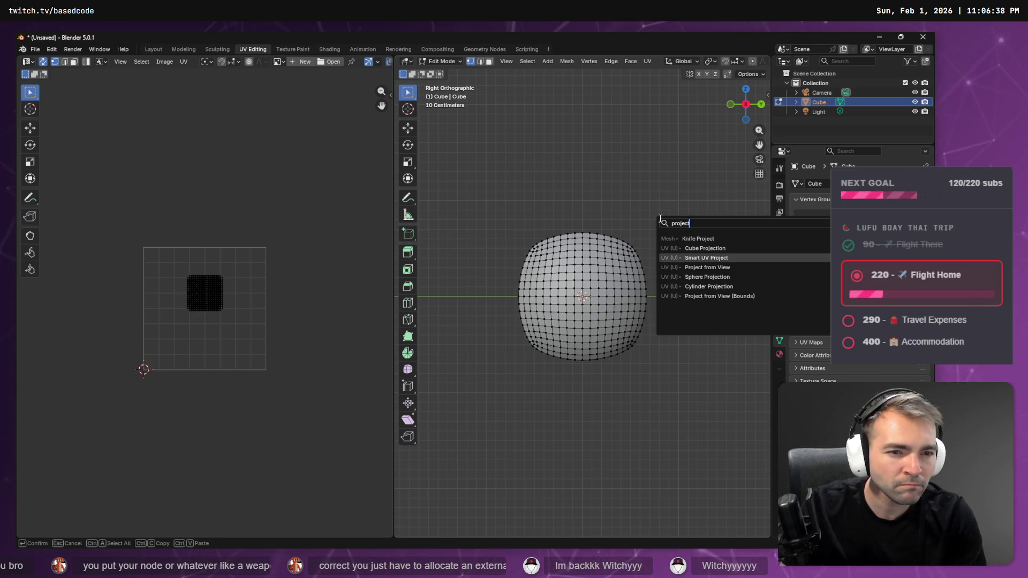
pyautogui.press('Return')
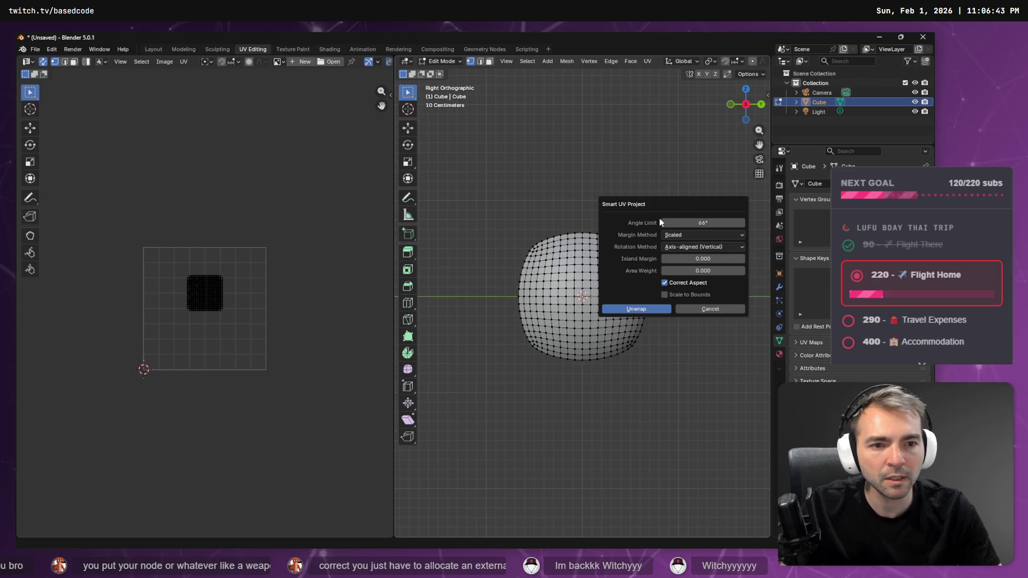
pyautogui.click(629, 312)
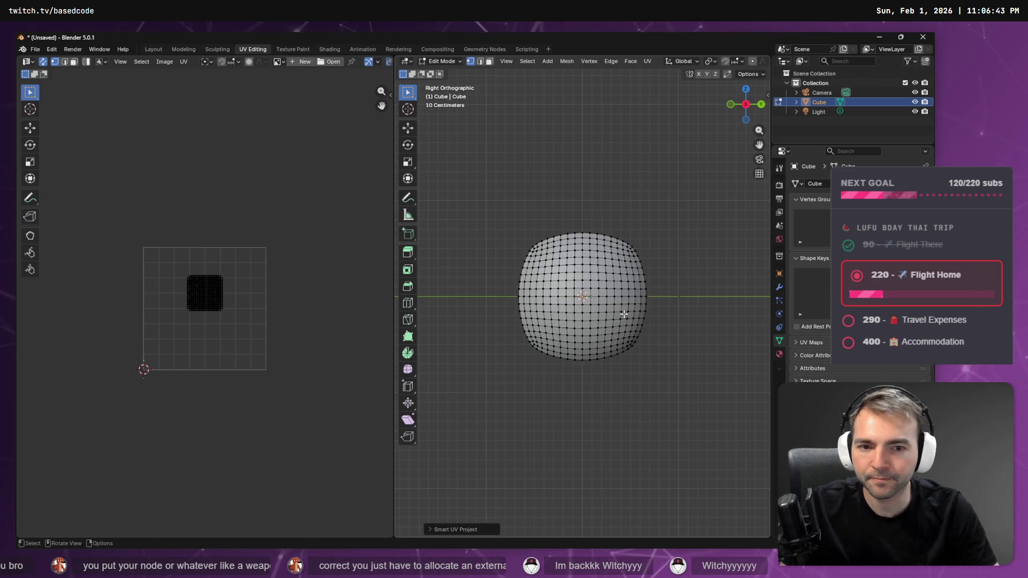
# Box-select all the half-sphere's vertices and search for a projection command
pyautogui.moveTo(489, 211); pyautogui.dragTo(669, 392)
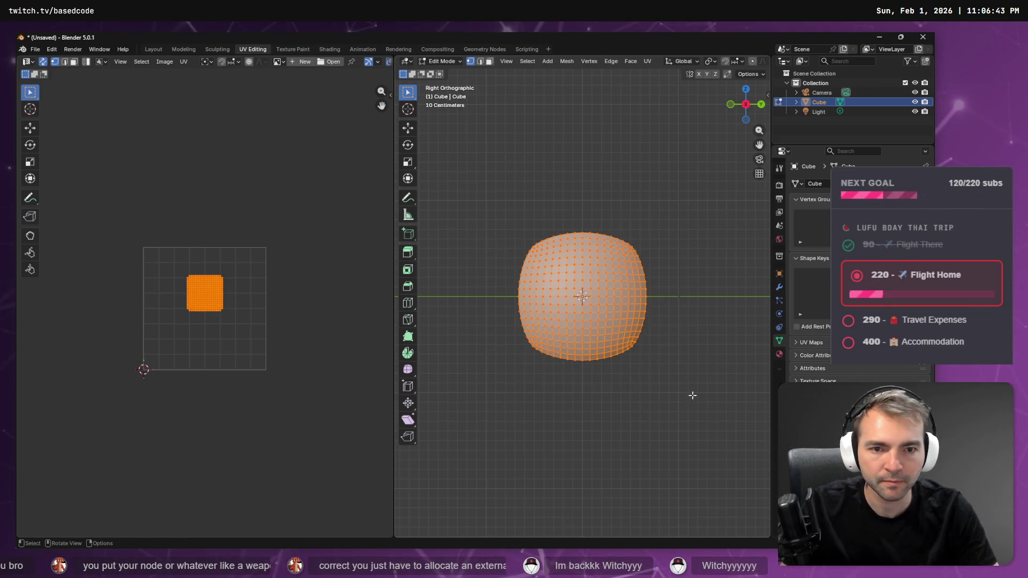
pyautogui.press('F3')
pyautogui.write('project')
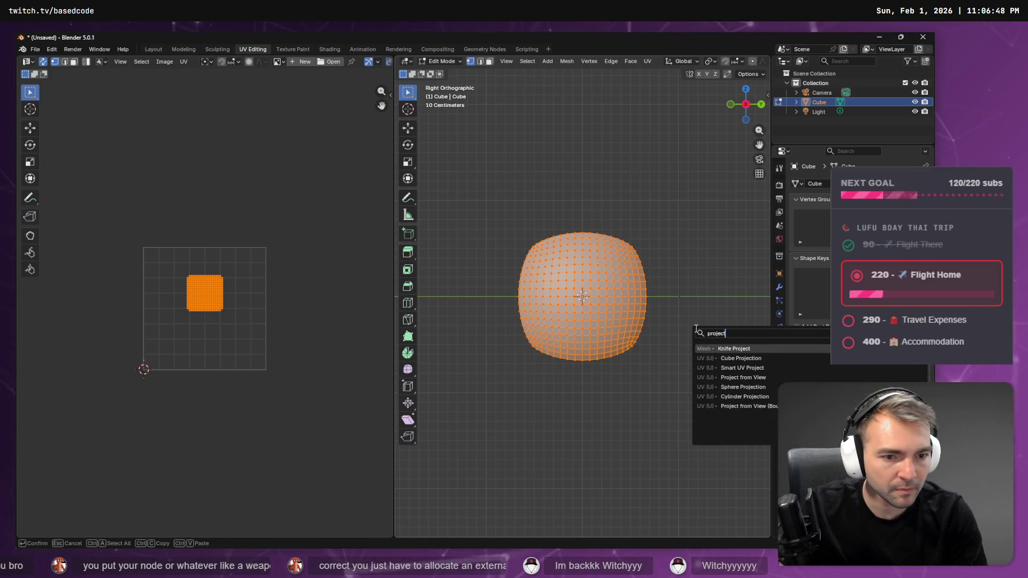
# Project the half-sphere's UVs from the current view and zoom to see the whole UV space
pyautogui.press('Down')
pyautogui.press('Down')
pyautogui.press('Down')
pyautogui.press('Return')
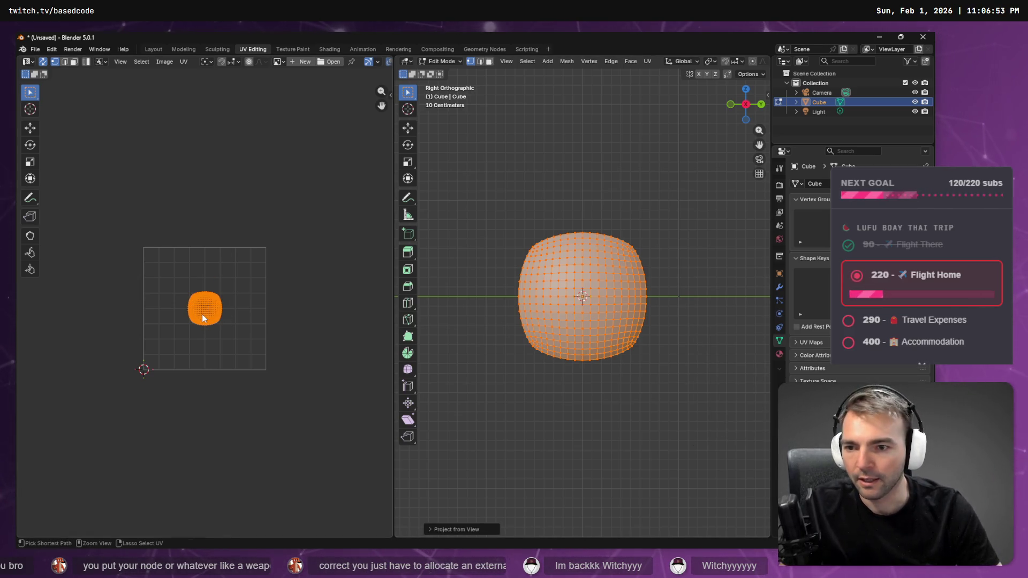
pyautogui.scroll(9, 242, 321)
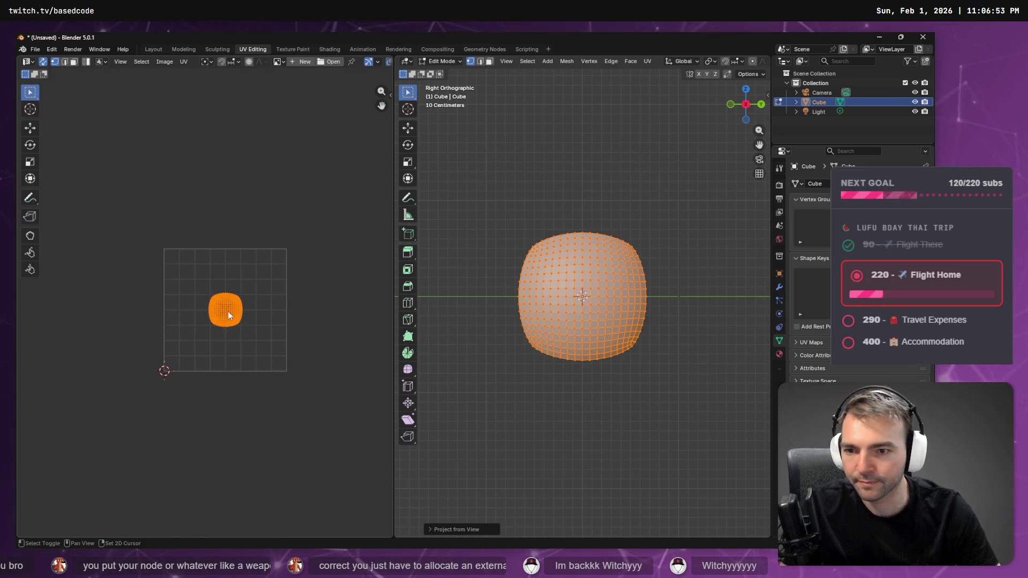
pyautogui.scroll(-5, 242, 321)
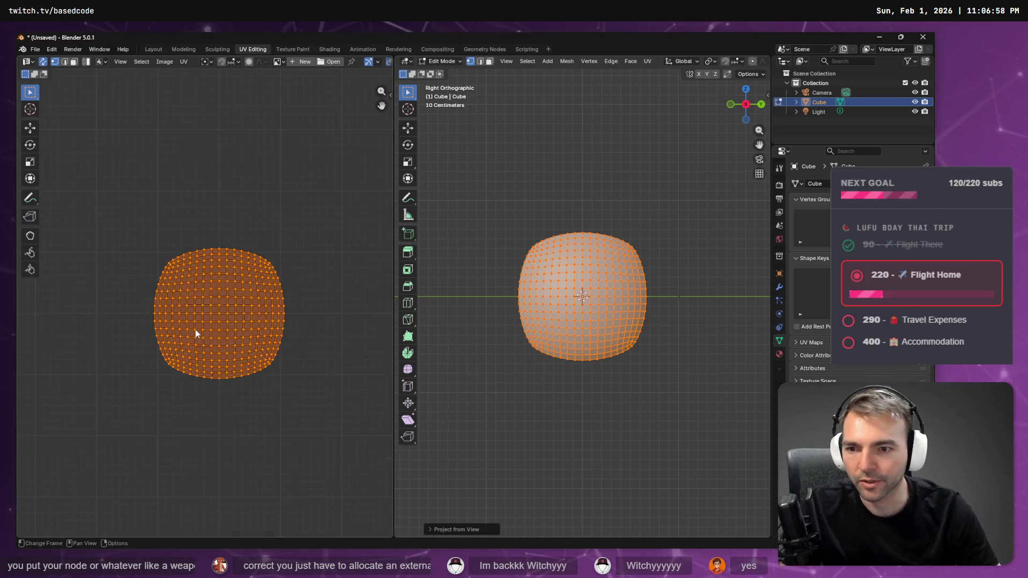
pyautogui.scroll(-1, 200, 332)
pyautogui.press('r')
pyautogui.press('Escape')
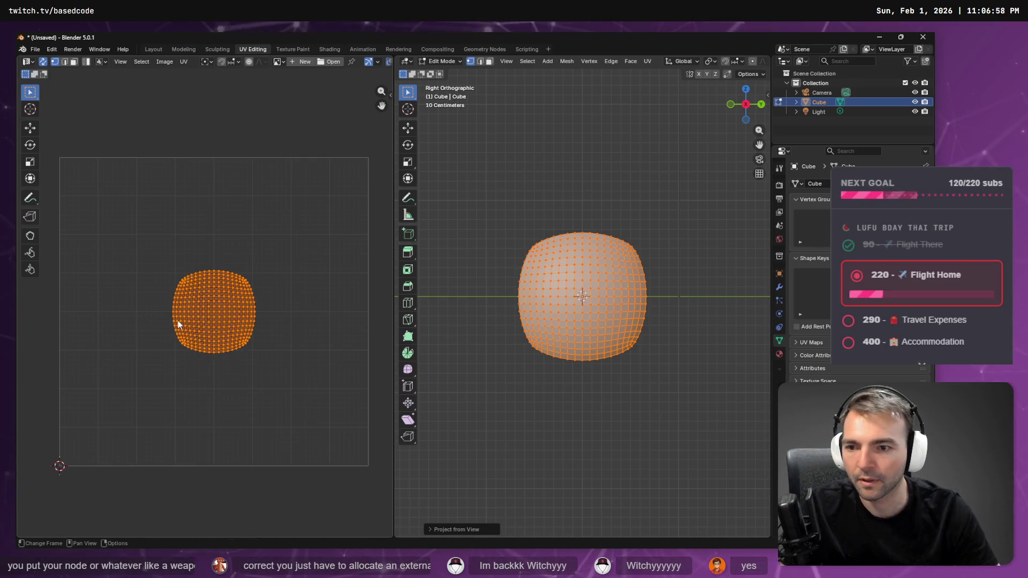
# Scale the UV island 3.75× to fill the UV square, deselect, and return to Object Mode
pyautogui.click(30, 163)
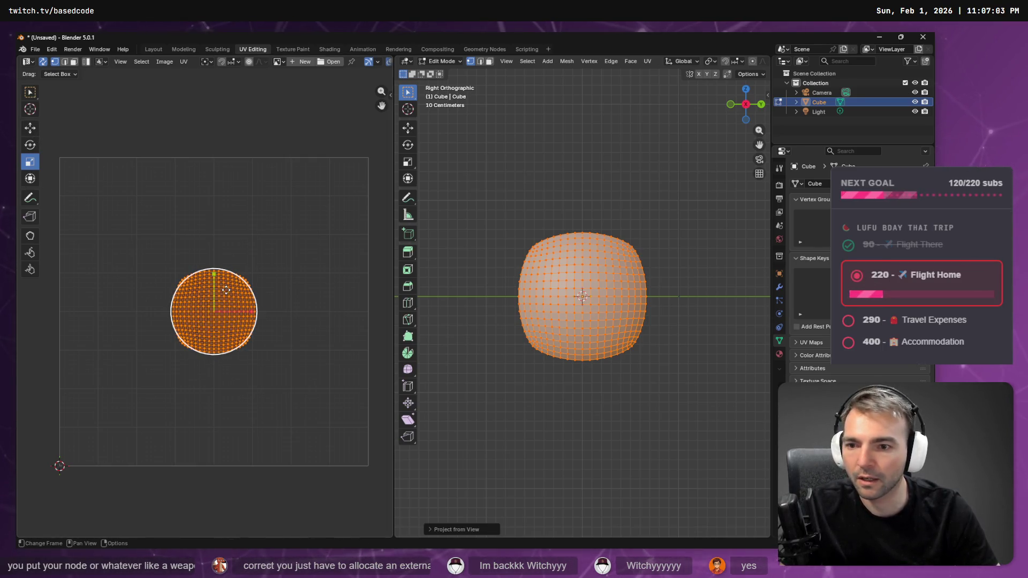
pyautogui.moveTo(190, 332); pyautogui.dragTo(296, 220)
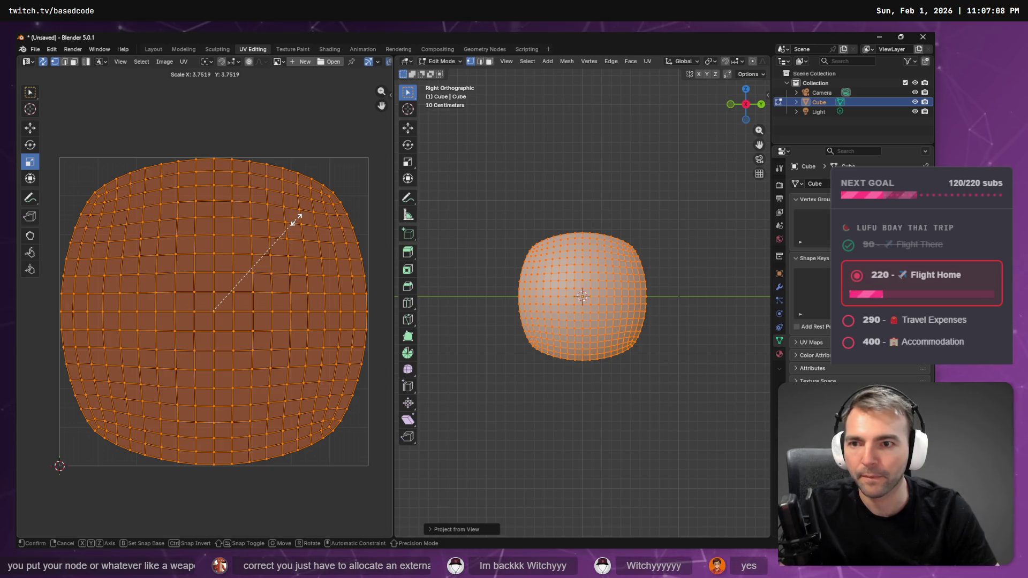
pyautogui.moveTo(296, 221); pyautogui.dragTo(298, 224)
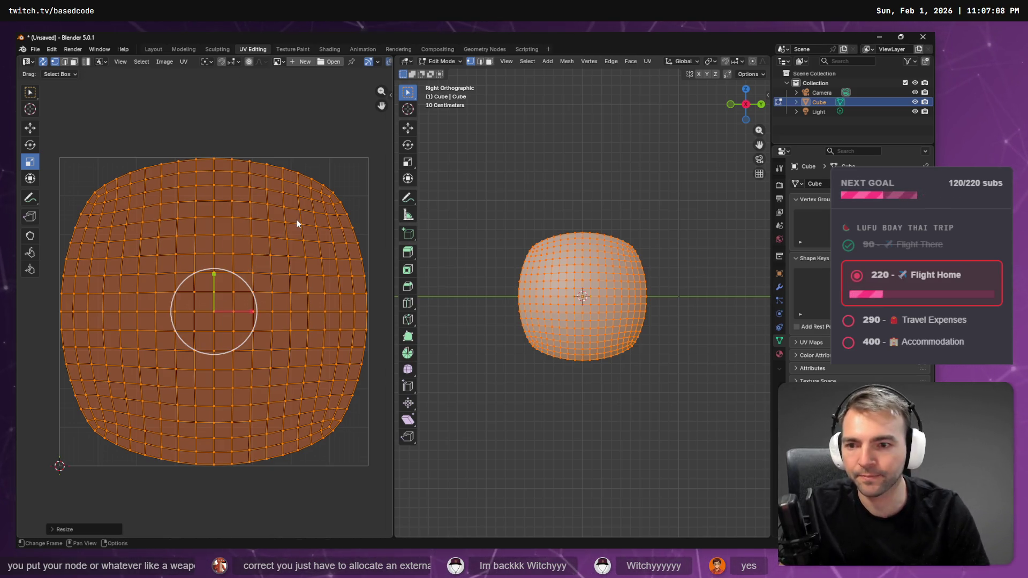
pyautogui.click(224, 107)
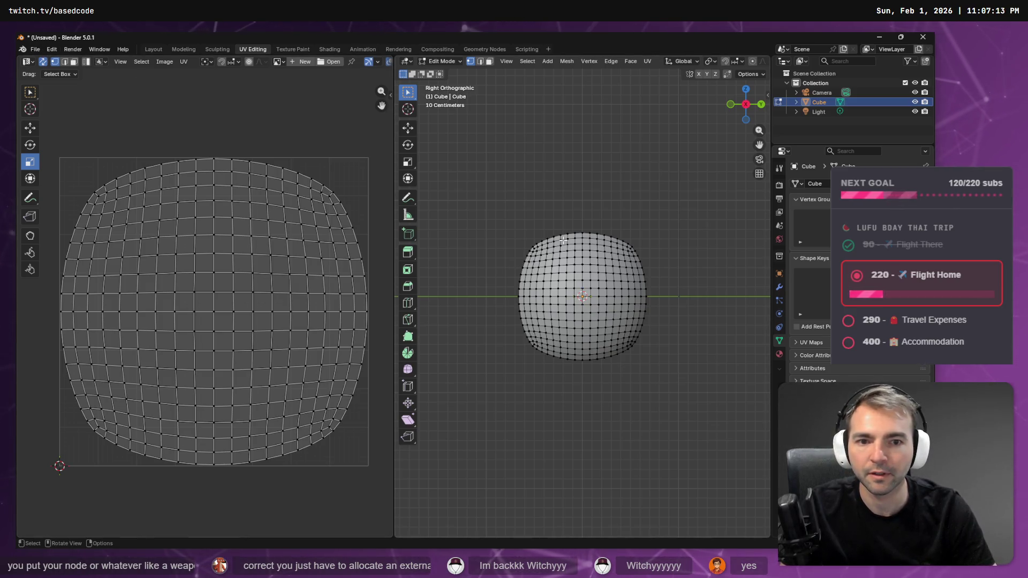
pyautogui.press('Tab')
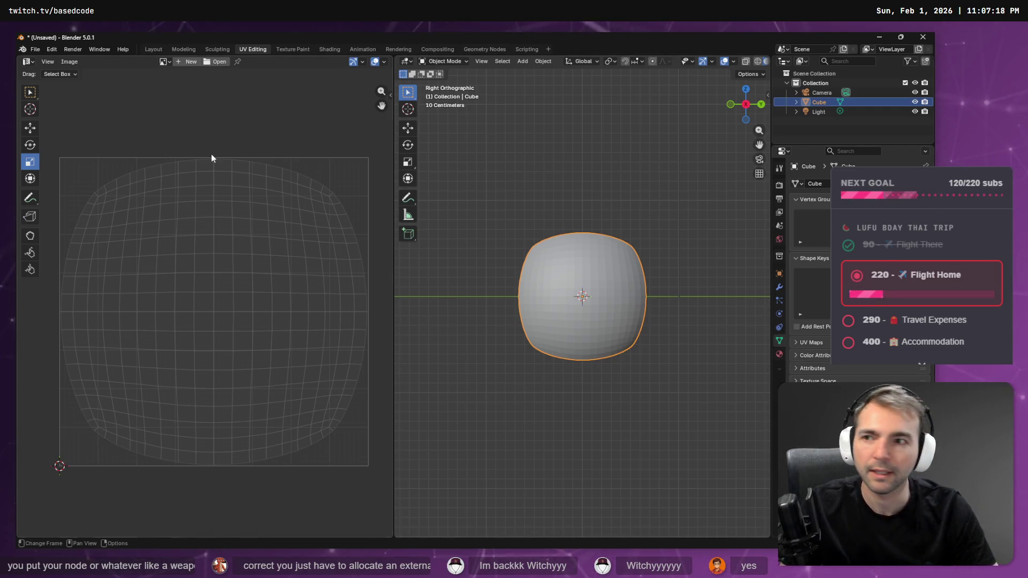
pyautogui.click(36, 49)
# Open Blender's Wavefront OBJ export dialog, then switch over to the Godot editor
pyautogui.moveTo(82, 193)
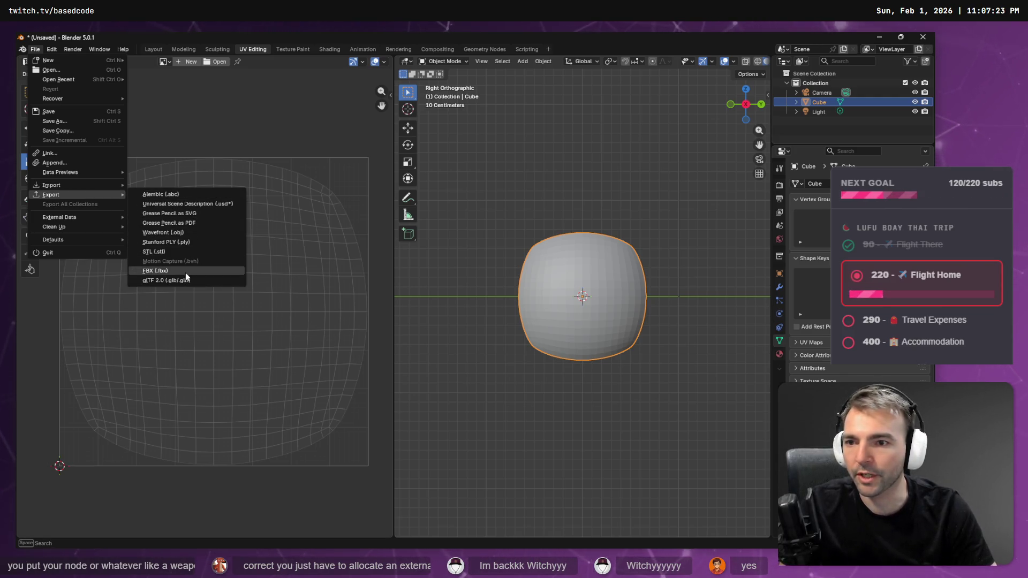
pyautogui.click(182, 233)
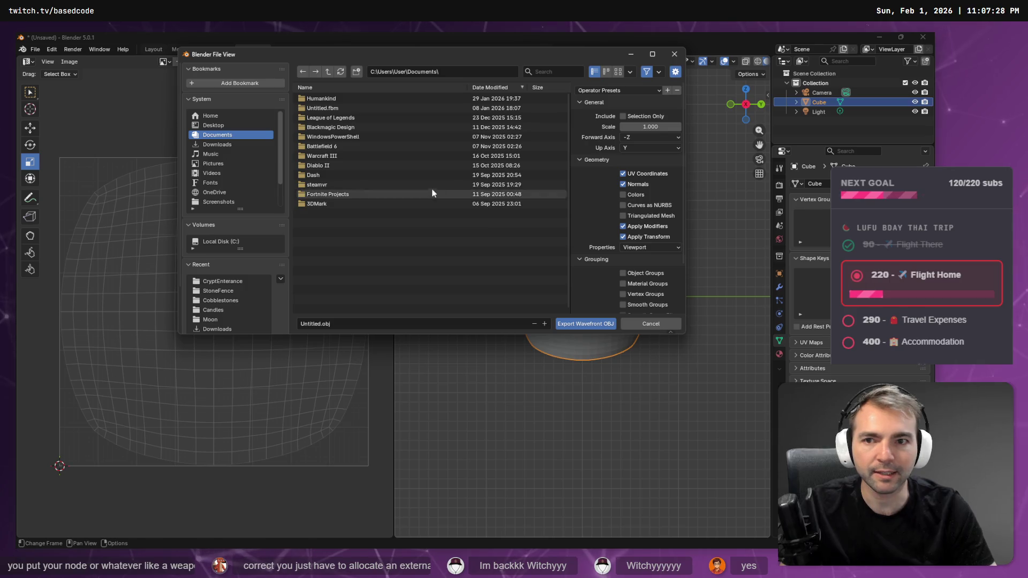
pyautogui.hotkey('alt', 'Tab')
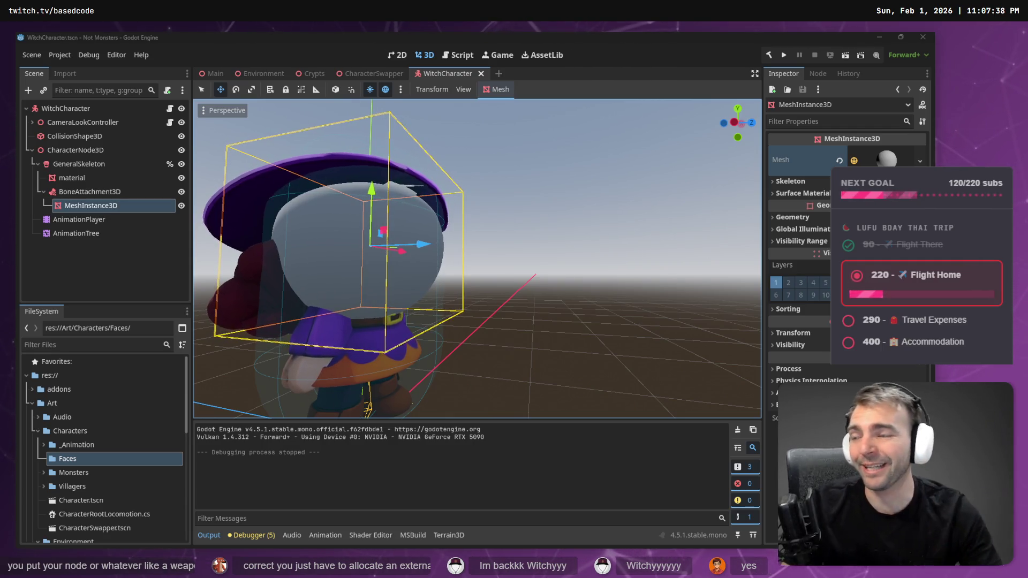
# Copy the Faces folder path in Godot and paste res://Art/Characters/Faces/ into Blender's export file name
pyautogui.rightClick(80, 461)
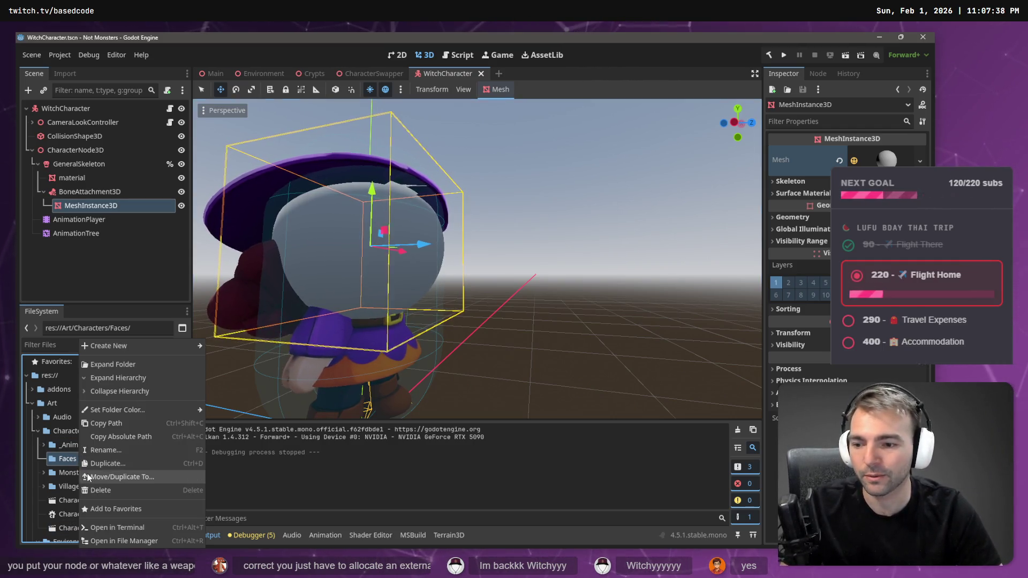
pyautogui.click(134, 423)
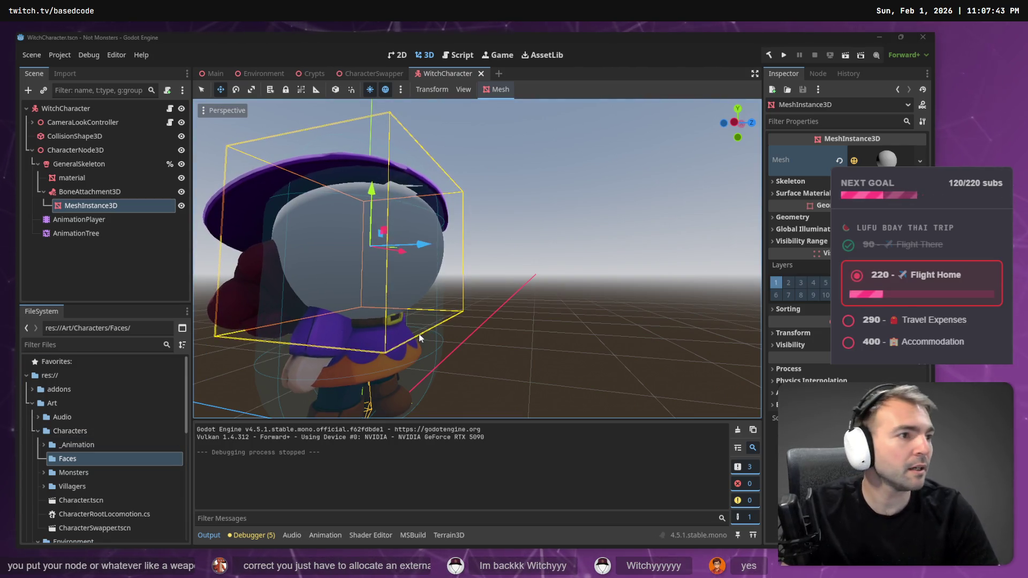
pyautogui.hotkey('alt', 'Tab')
pyautogui.click(396, 324)
pyautogui.write('res://Art/Characters/Faces/')
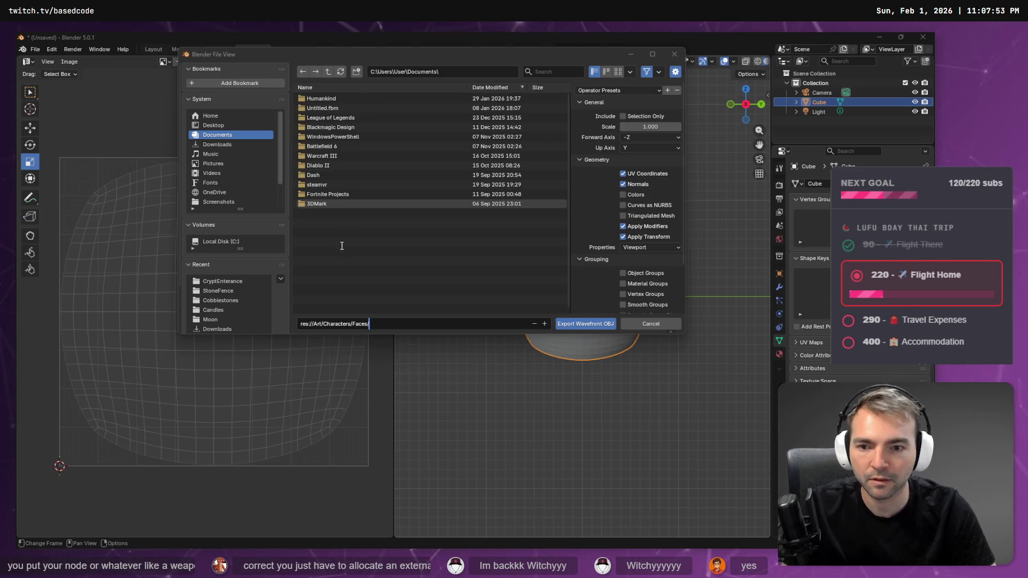
pyautogui.hotkey('alt', 'Tab')
pyautogui.rightClick(88, 459)
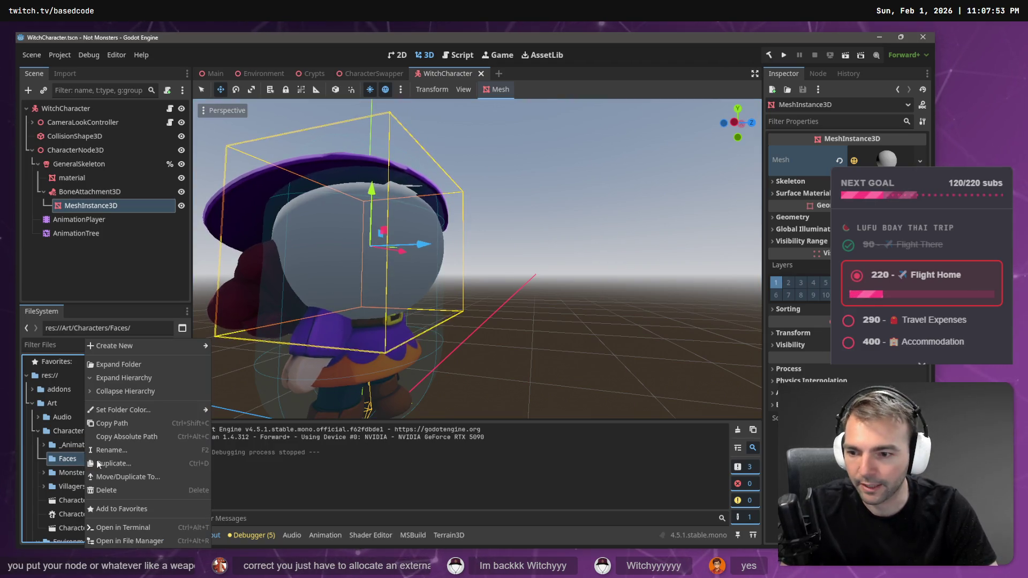
pyautogui.click(153, 424)
pyautogui.hotkey('alt', 'Tab')
pyautogui.write('res://Art/Characters/Faces/')
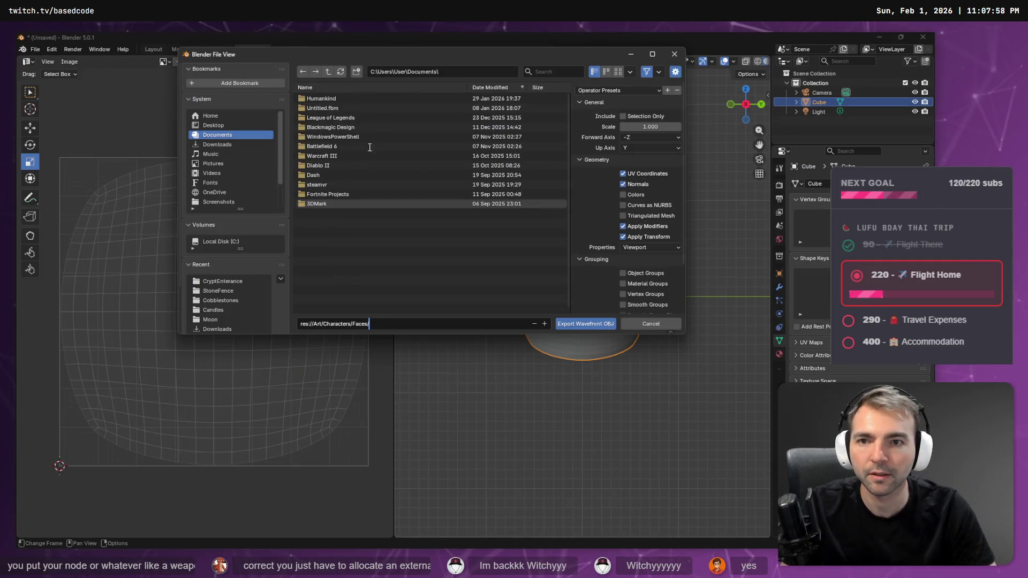
# Export the mesh as Face.obj into C:/Work/Based.NotMonsters/Art/Characters/Faces/
pyautogui.click(448, 72)
pyautogui.write('C:/Work/Based.NotMonsters/Art/Characters/Faces/')
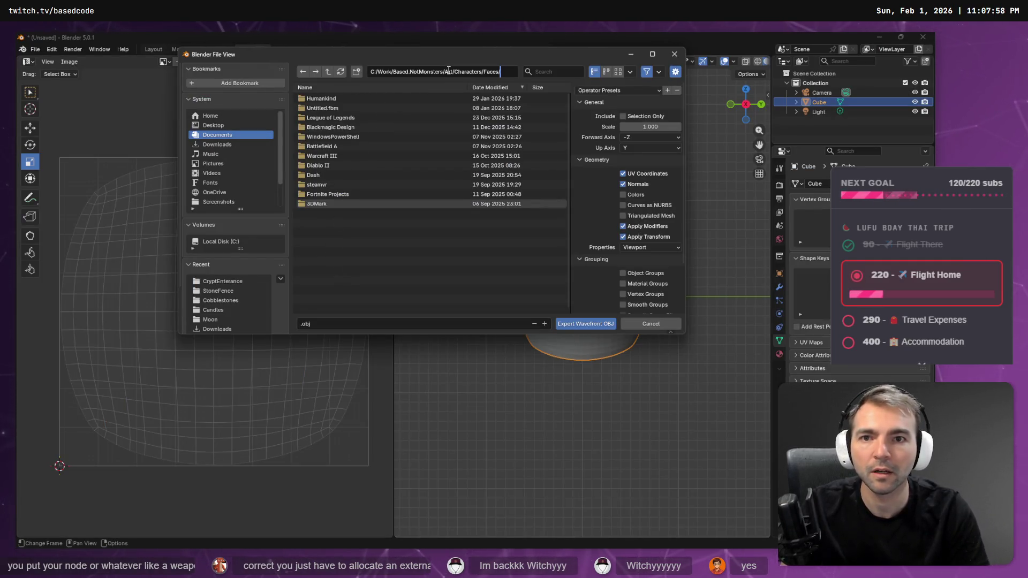
pyautogui.press('Return')
pyautogui.click(333, 324)
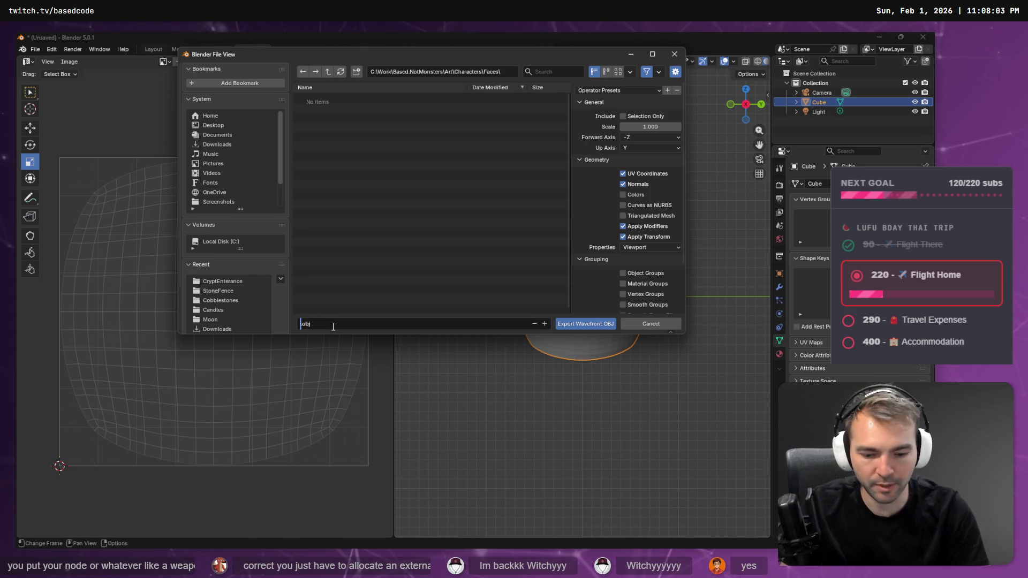
pyautogui.write('Face')
pyautogui.press('Return')
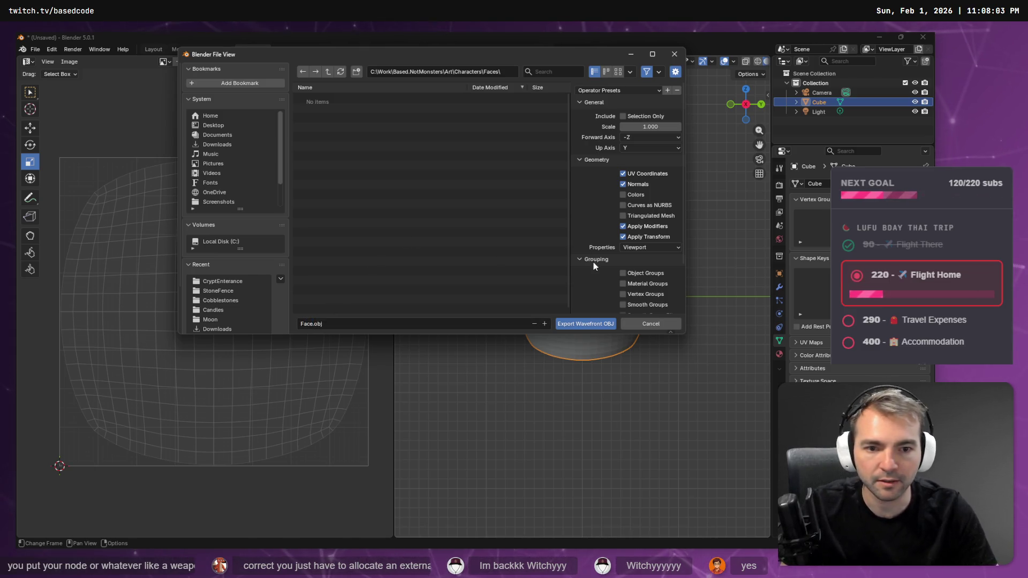
pyautogui.click(580, 329)
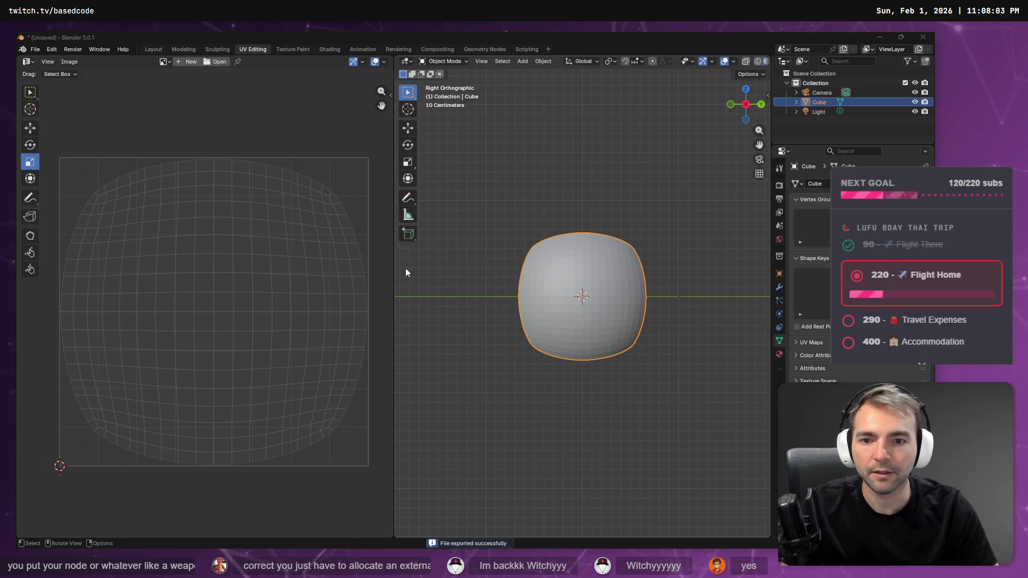
pyautogui.hotkey('alt', 'Tab')
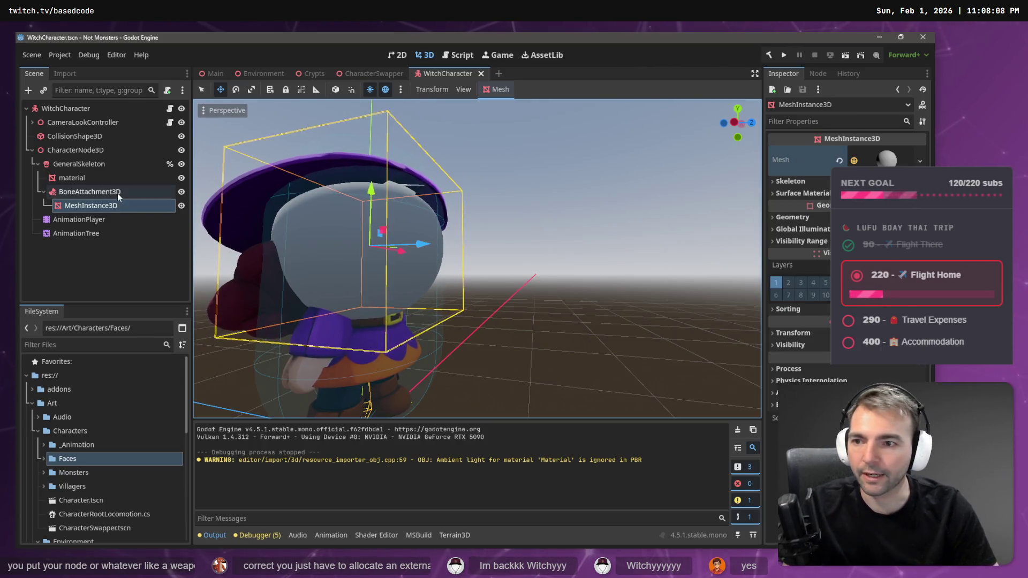
# Assign Face.obj as the mesh of the BoneAttachment3D's MeshInstance3D and view it on the witch
pyautogui.click(118, 192)
pyautogui.click(116, 205)
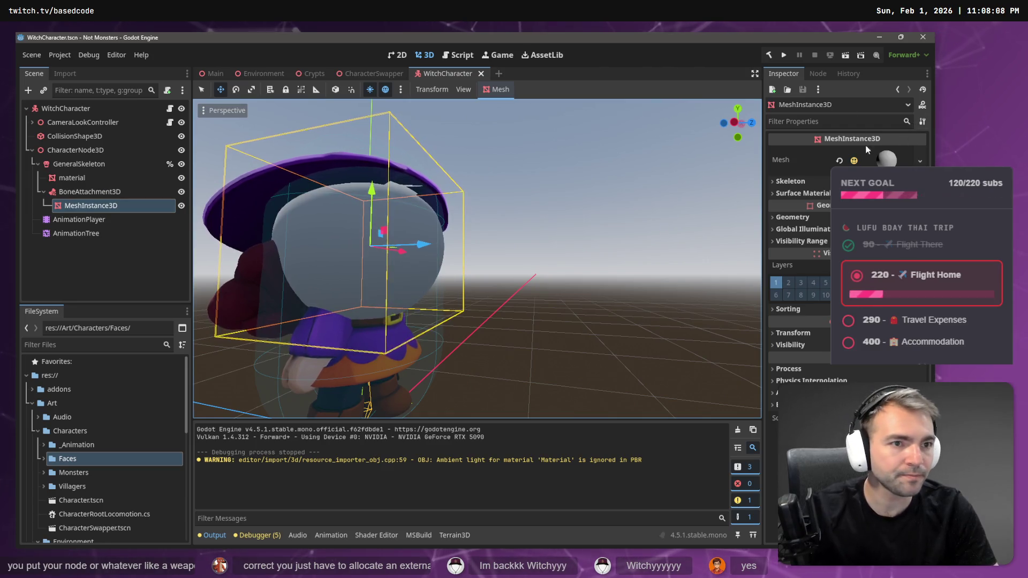
pyautogui.click(920, 161)
pyautogui.click(435, 346)
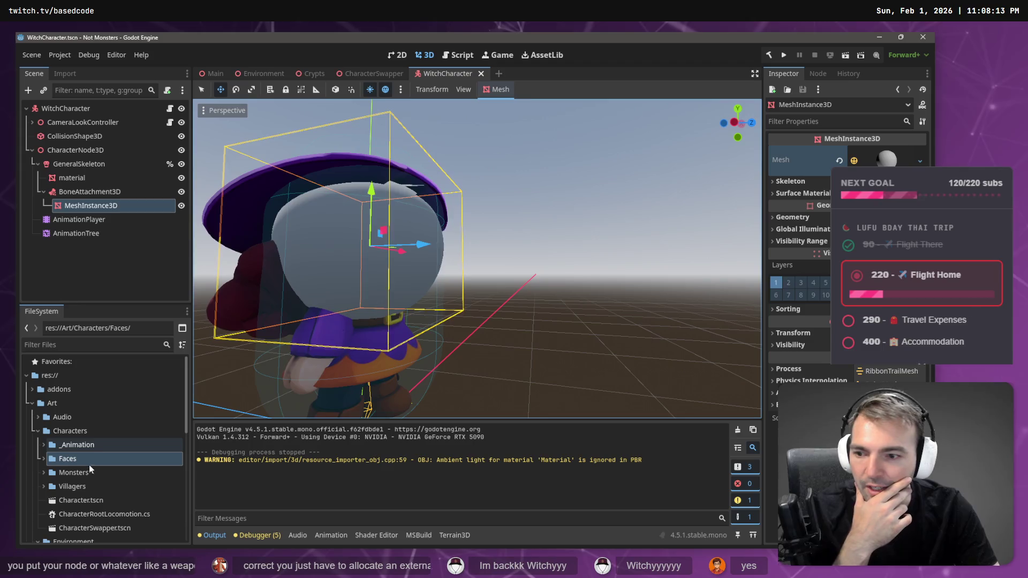
pyautogui.click(44, 459)
pyautogui.moveTo(92, 470)
pyautogui.mouseDown()
pyautogui.moveTo(818, 236)
pyautogui.moveTo(883, 159)
pyautogui.mouseUp()
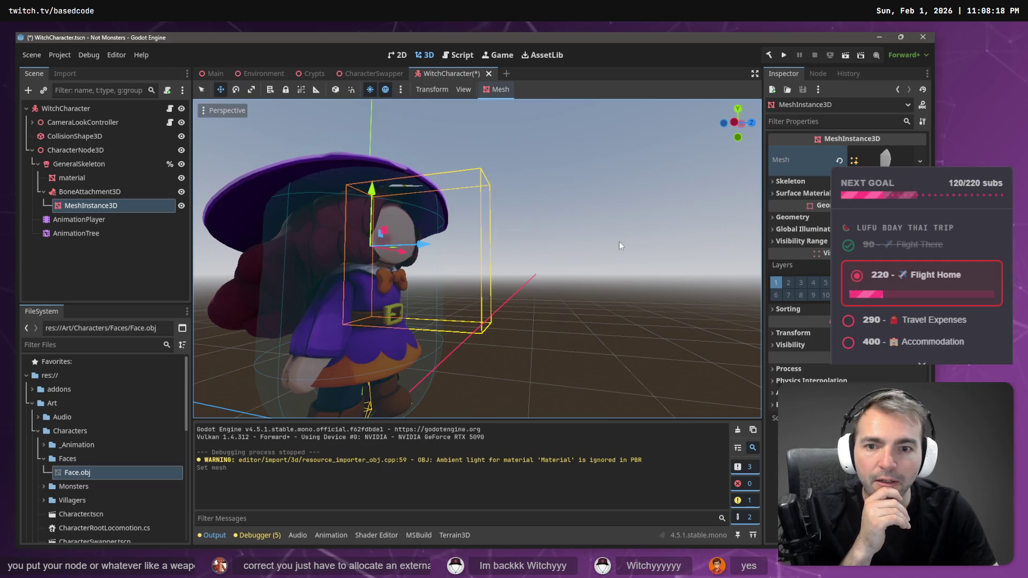
pyautogui.moveTo(621, 237); pyautogui.dragTo(621, 232)
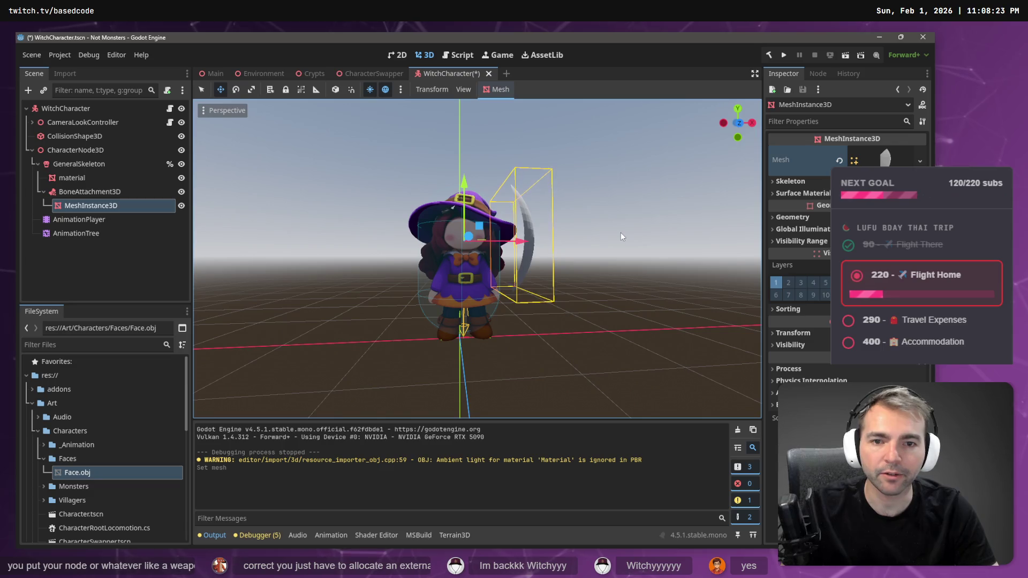
pyautogui.moveTo(595, 230)
pyautogui.mouseDown()
pyautogui.moveTo(622, 230)
pyautogui.moveTo(578, 229)
pyautogui.mouseUp()
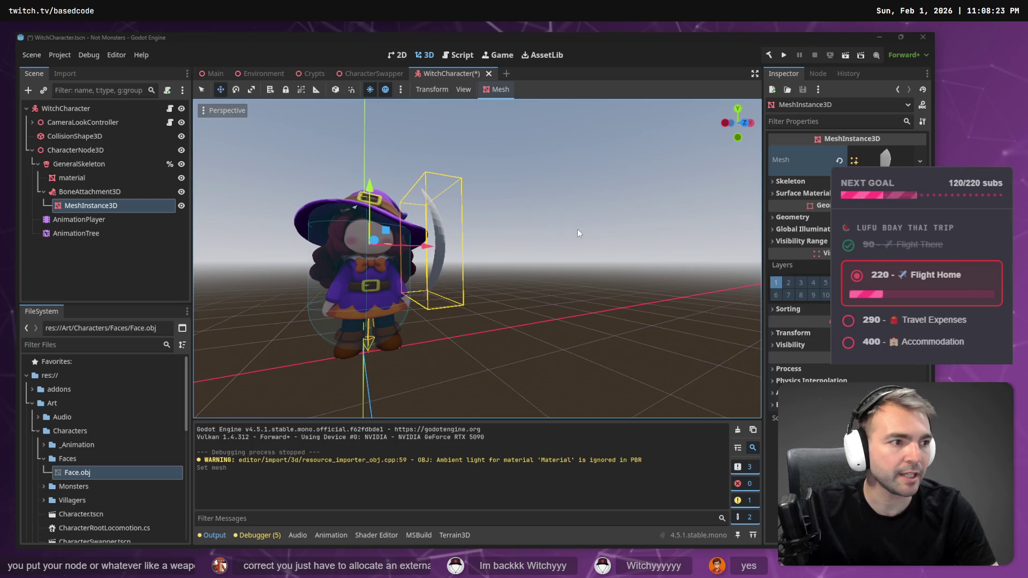
pyautogui.hotkey('alt', 'Tab')
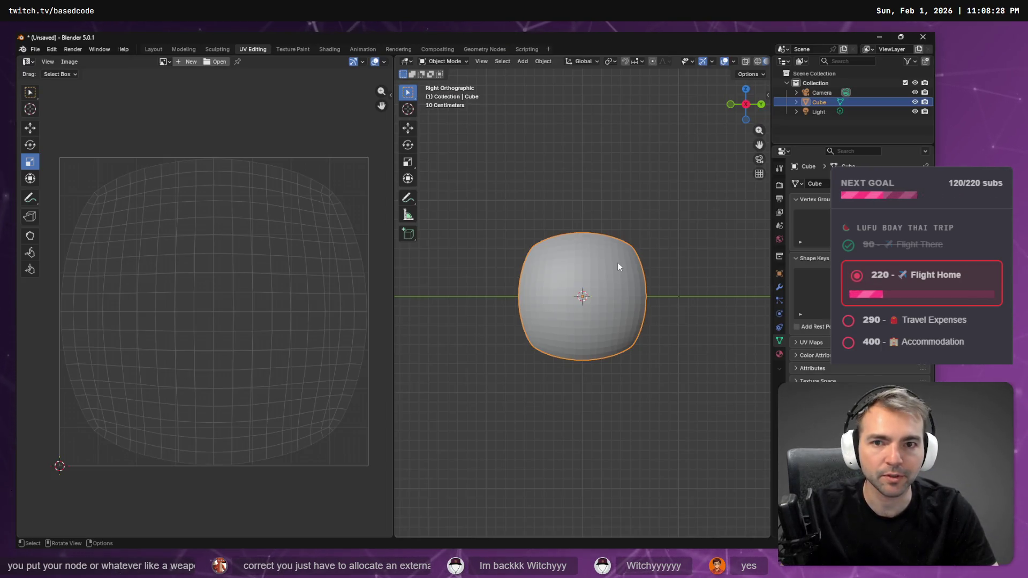
# View the face mesh from Back then Top Orthographic and start rotating it about 9 degrees
pyautogui.moveTo(748, 106); pyautogui.dragTo(761, 110)
pyautogui.click(758, 105)
pyautogui.rightClick(575, 268)
pyautogui.press('Escape')
pyautogui.rightClick(580, 284)
pyautogui.press('Escape')
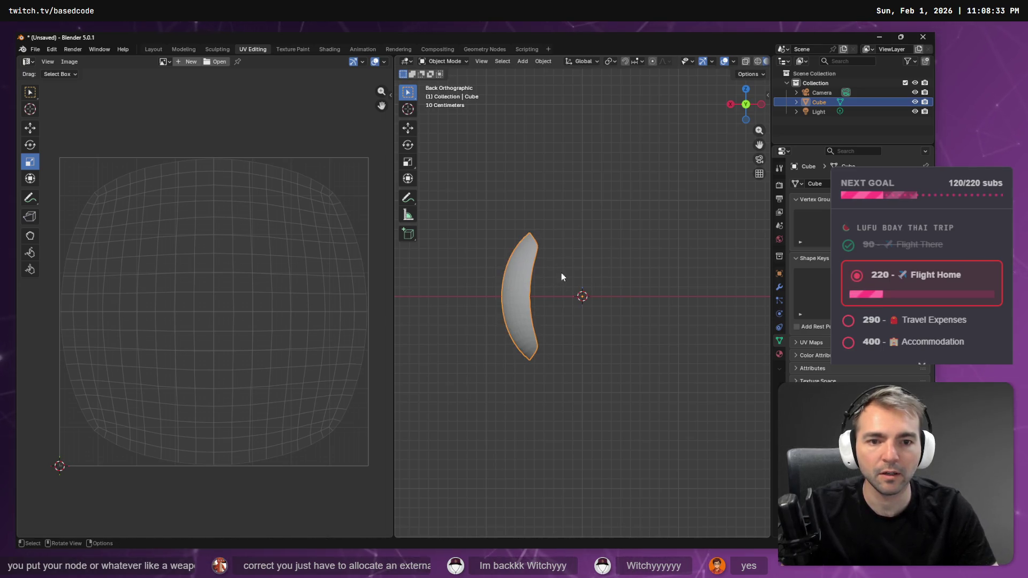
pyautogui.click(747, 89)
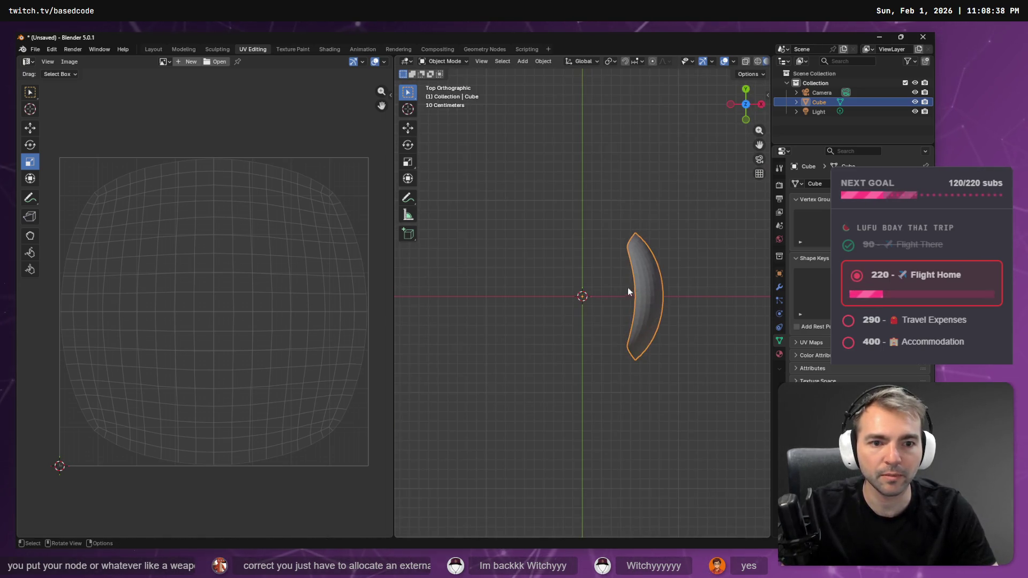
pyautogui.press('r')
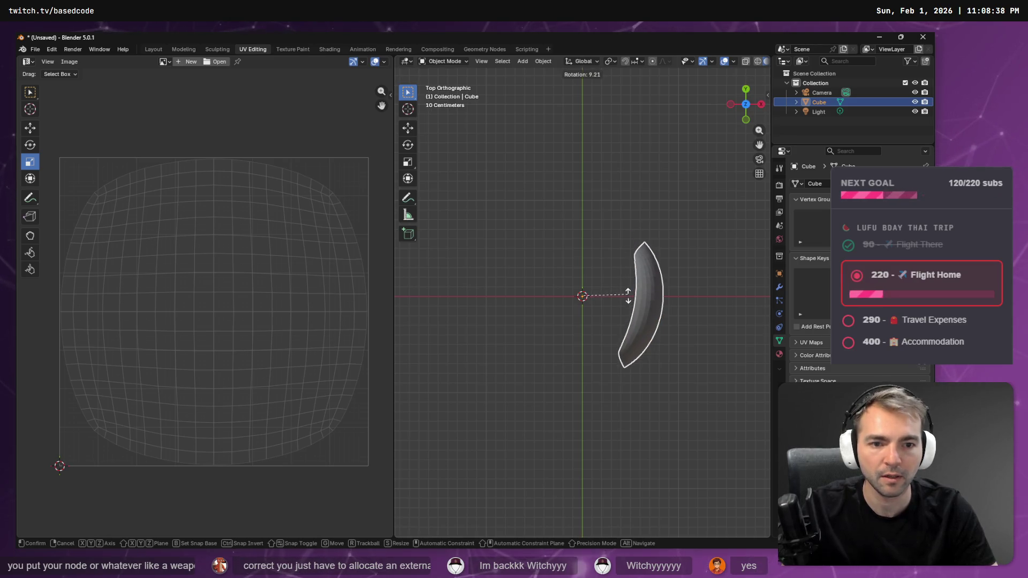